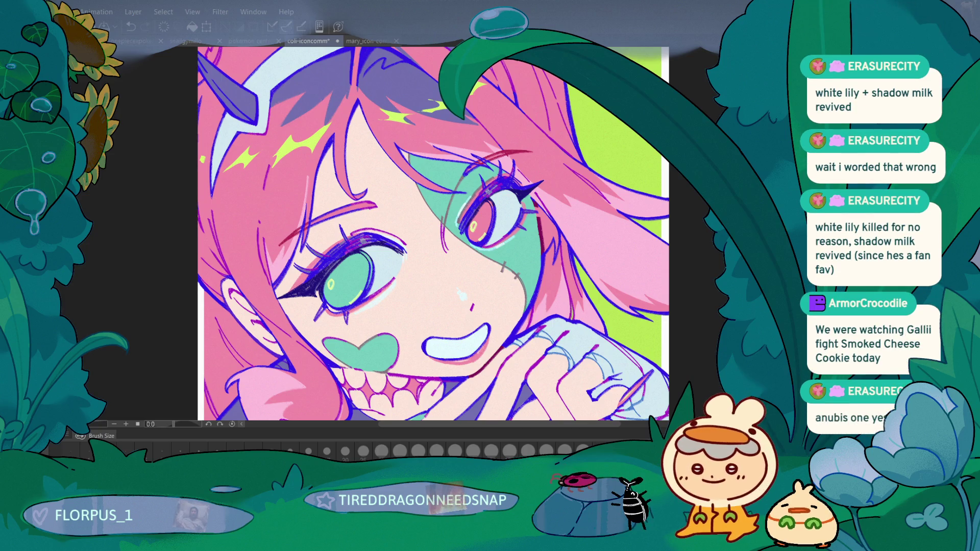
Sample the pink from the artwork near the eyes
scroll(132, 278, "up", 2)
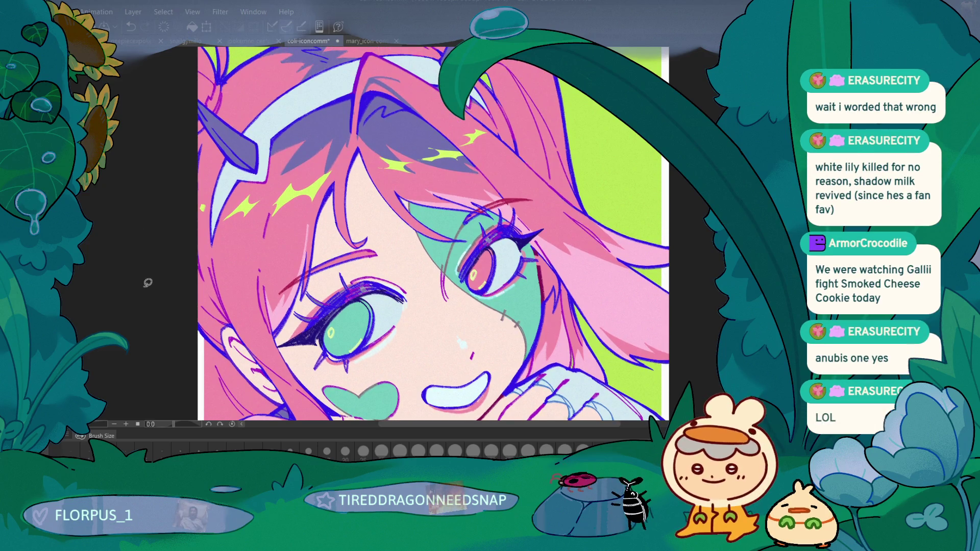
mouse_move(453, 224)
left_mouse_down()
mouse_move(414, 244)
mouse_move(375, 312)
left_mouse_up()
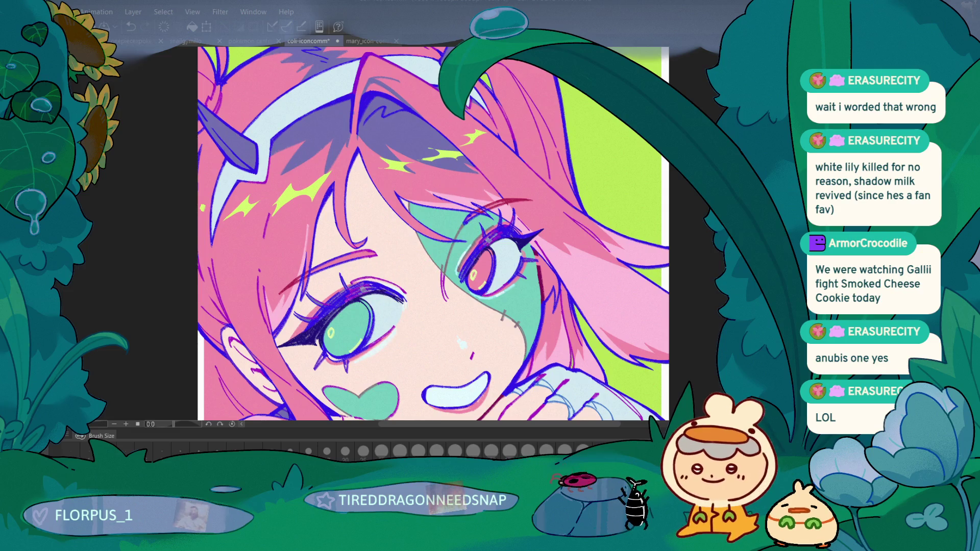
scroll(432, 234, "up", 2)
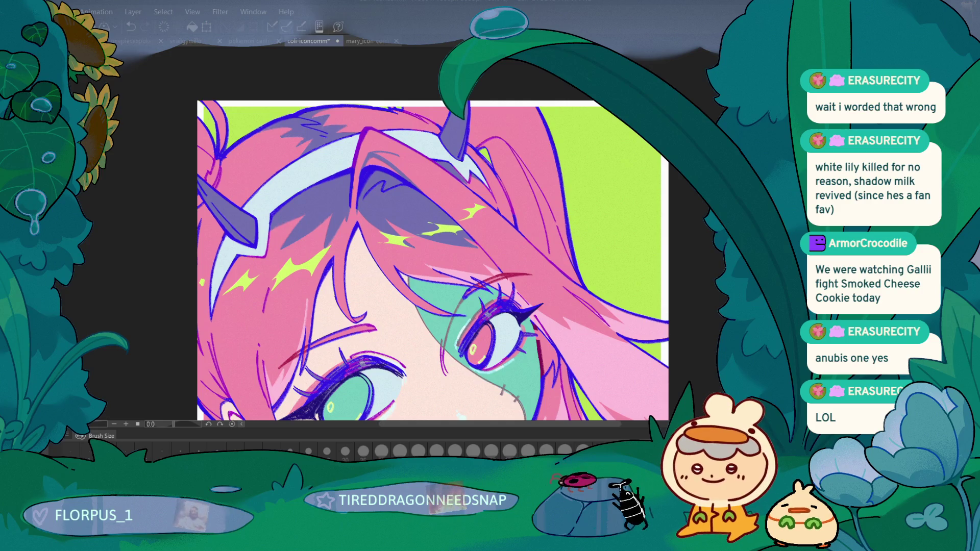
Outline a heart on the lime background, undo it, and recentre the icon
mouse_move(579, 172)
left_mouse_down()
mouse_move(582, 187)
mouse_move(605, 158)
mouse_move(583, 183)
mouse_move(583, 204)
mouse_move(586, 175)
mouse_move(610, 176)
mouse_move(581, 212)
mouse_move(615, 224)
mouse_move(592, 241)
left_mouse_up()
key("ctrl+z")
scroll(216, 308, "down", 3)
left_click_drag(226, 354, 223, 366)
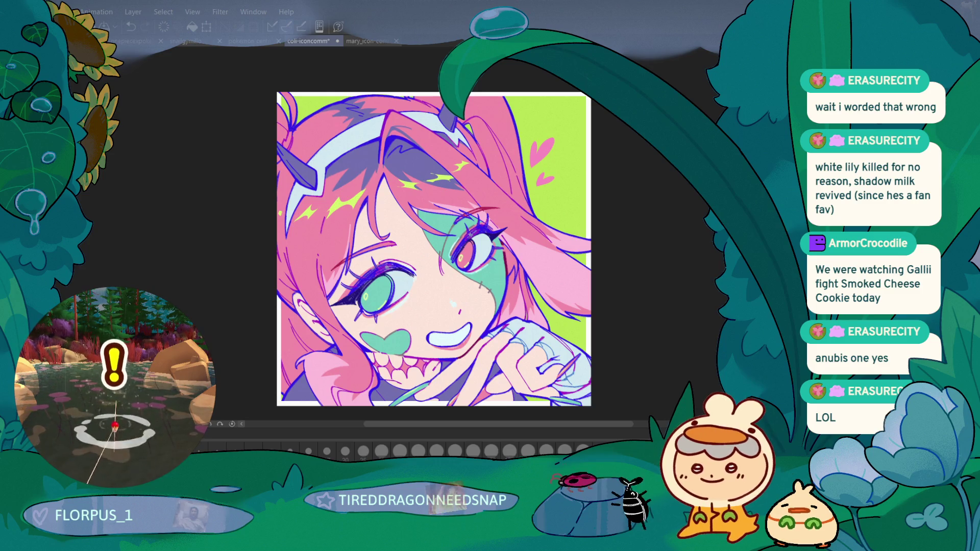
Pen a thin light stroke along the small heart's left edge, redoing stray marks
scroll(468, 97, "up", 3)
mouse_move(499, 279)
left_mouse_down()
mouse_move(479, 249)
mouse_move(438, 246)
left_mouse_up()
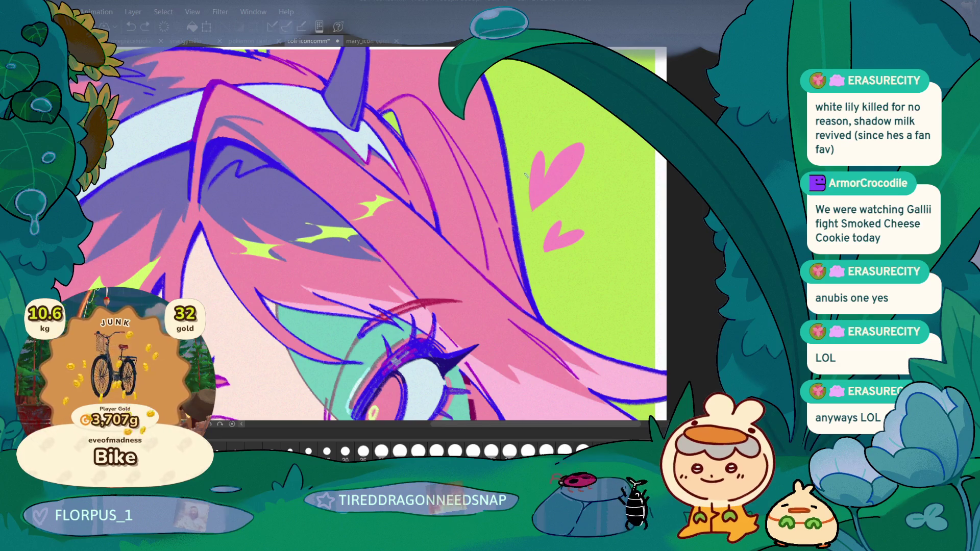
left_click_drag(529, 187, 528, 206)
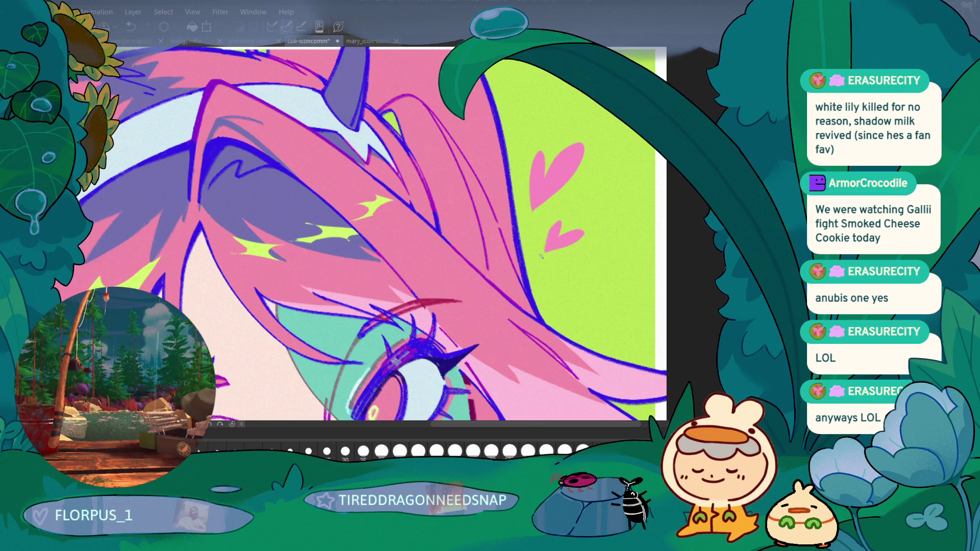
key("ctrl+z")
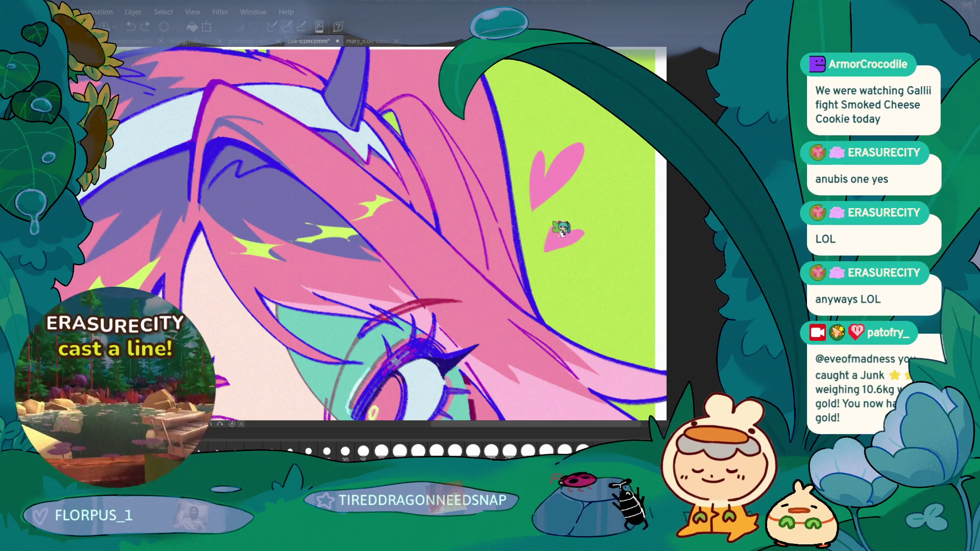
left_click_drag(550, 229, 542, 255)
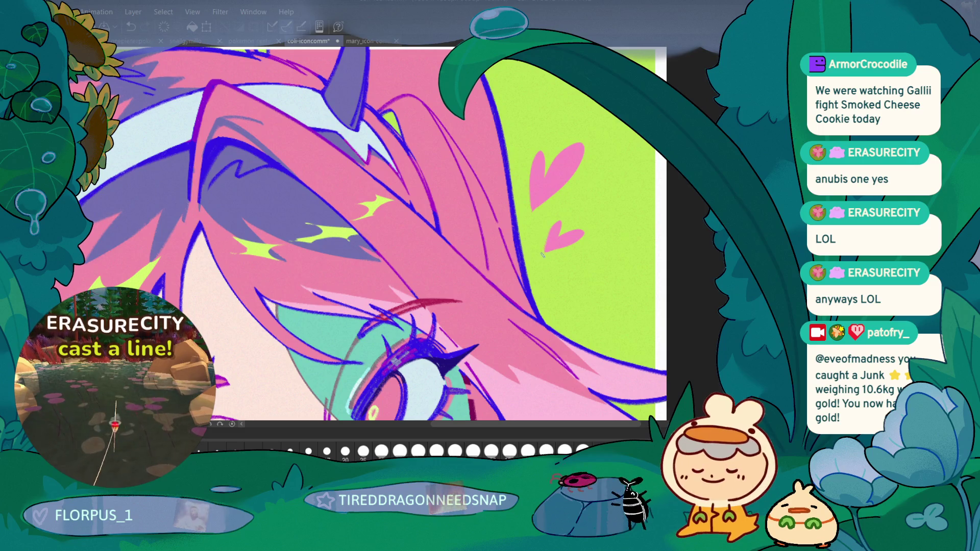
left_click_drag(551, 251, 542, 255)
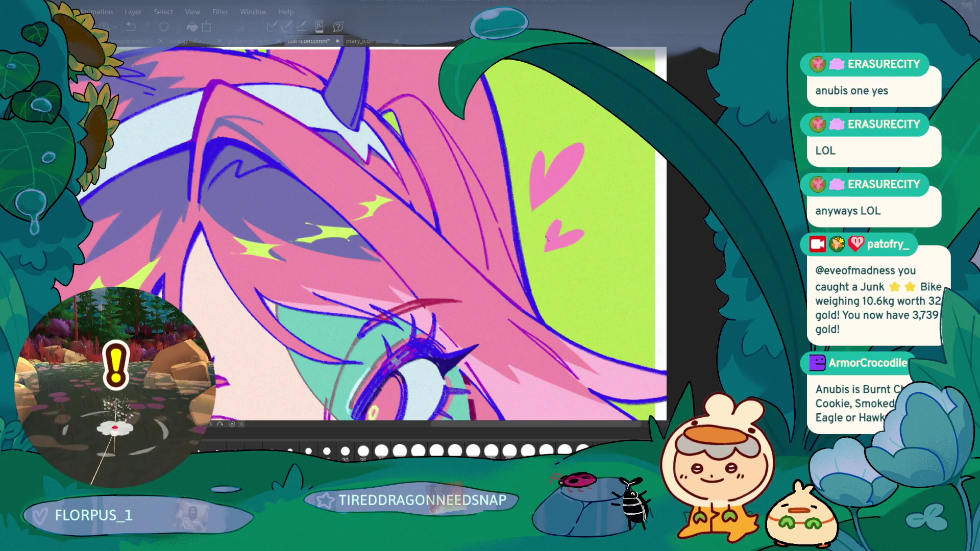
key("ctrl+z")
left_click_drag(556, 223, 545, 246)
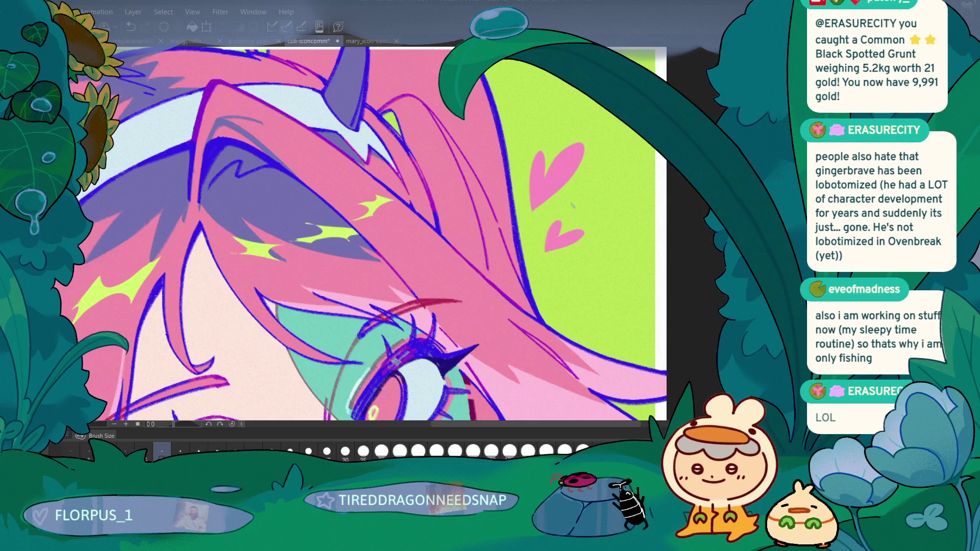
key("ctrl+0")
scroll(252, 355, "left", 3)
scroll(236, 323, "up", 4)
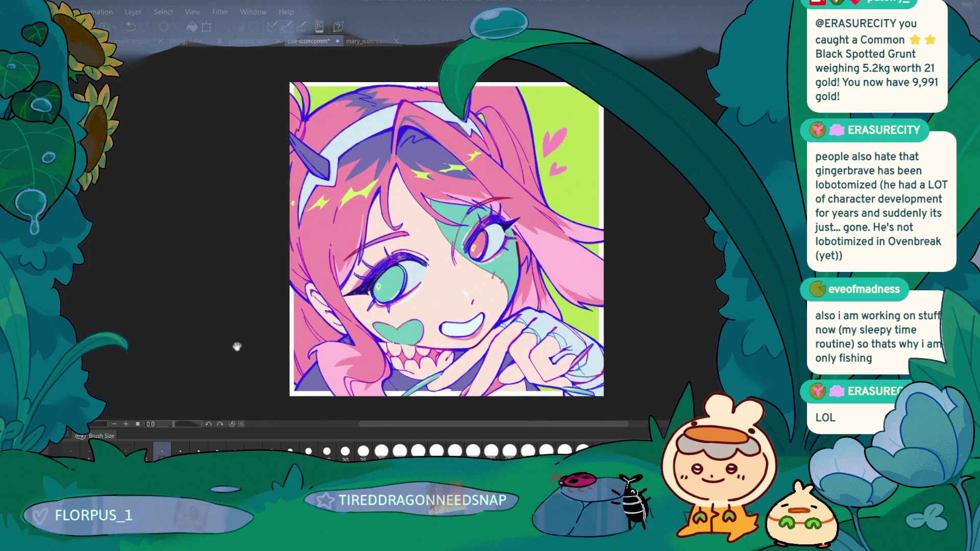
scroll(245, 345, "up", 2)
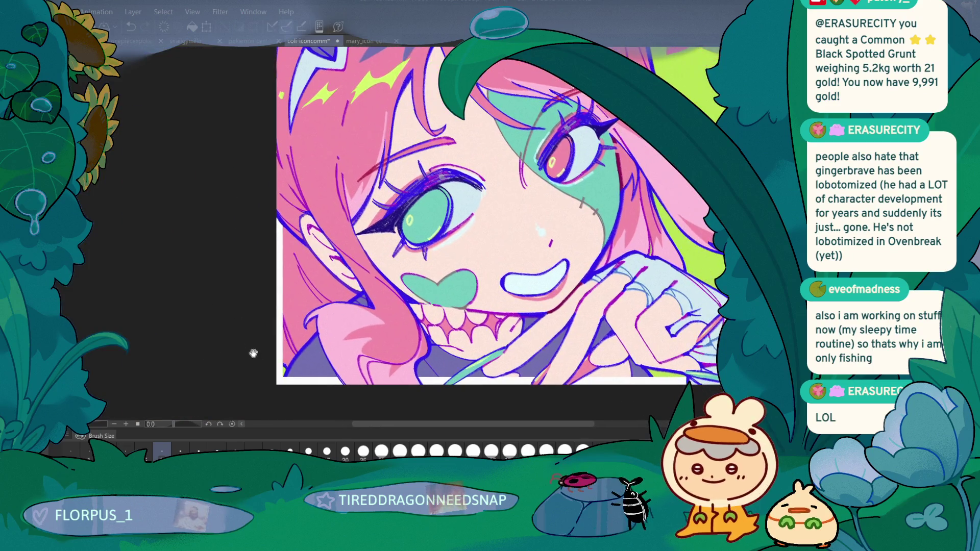
scroll(205, 321, "right", 2)
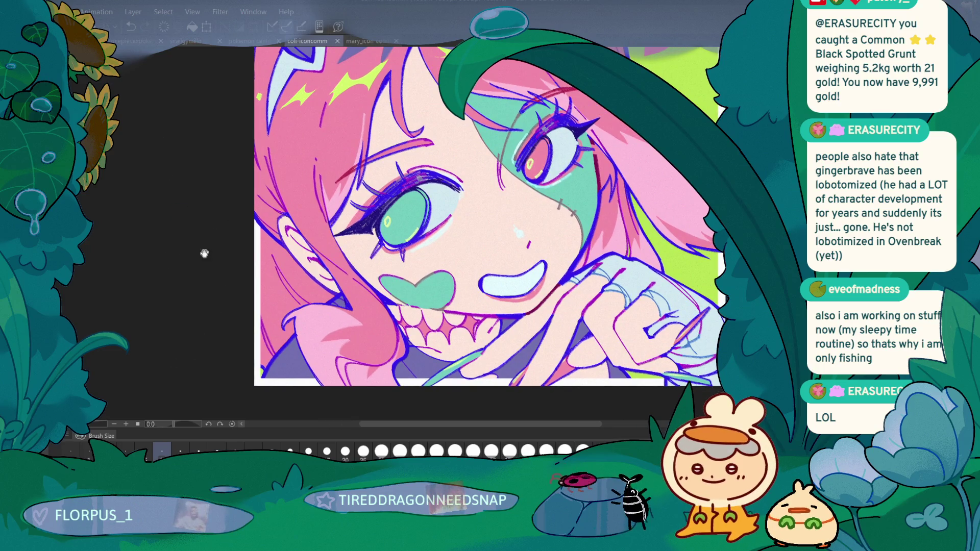
left_click_drag(193, 290, 201, 302)
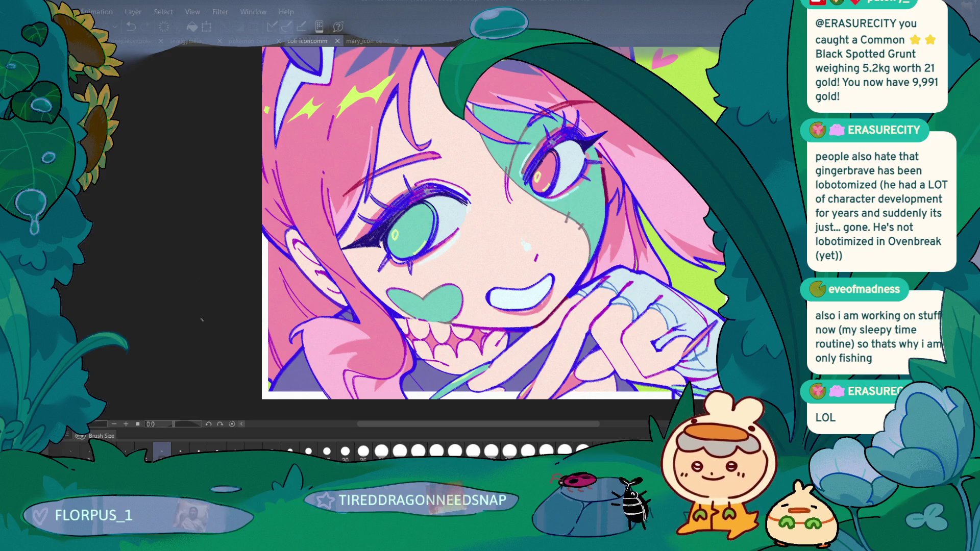
scroll(215, 249, "down", 2)
mouse_move(206, 296)
left_mouse_down()
mouse_move(219, 328)
mouse_move(224, 319)
mouse_move(215, 349)
mouse_move(214, 330)
left_mouse_up()
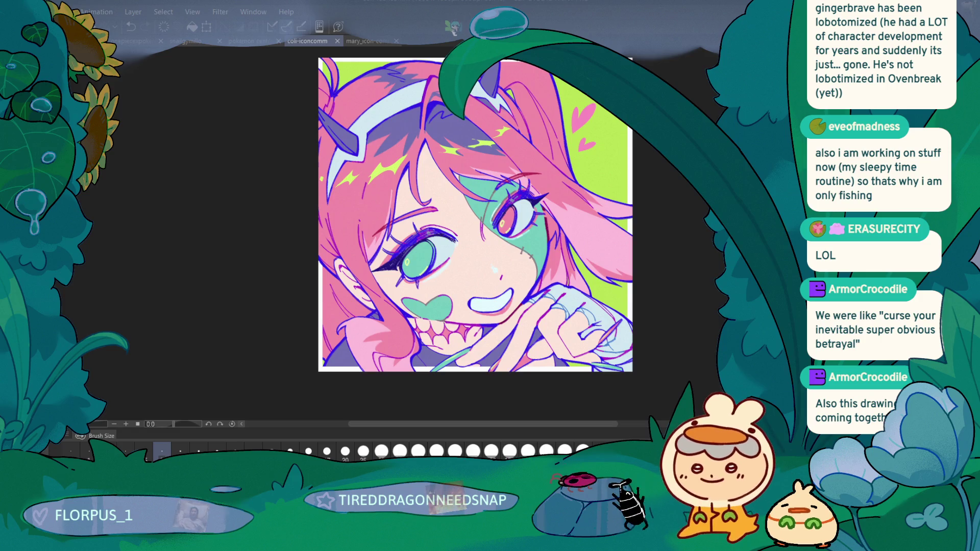
Brush pink over the dark red line beside the right eye, retrying once
scroll(408, 229, "up", 3)
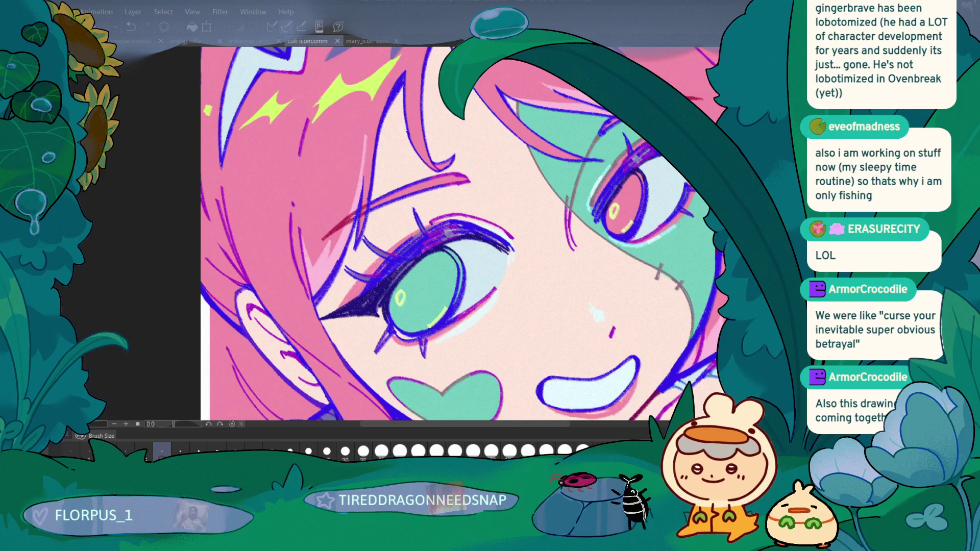
scroll(634, 183, "down", 3)
scroll(635, 183, "up", 4)
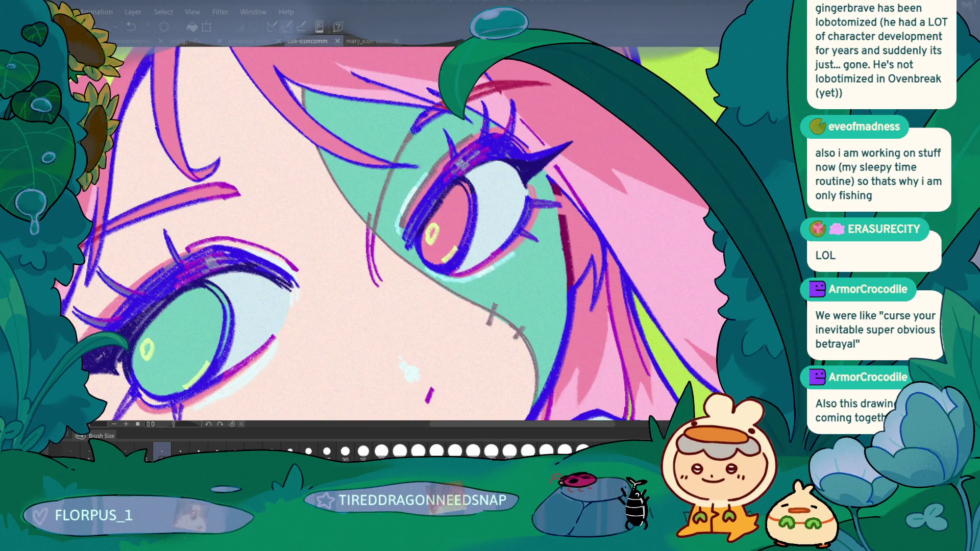
left_click_drag(565, 194, 570, 247)
key("ctrl+z")
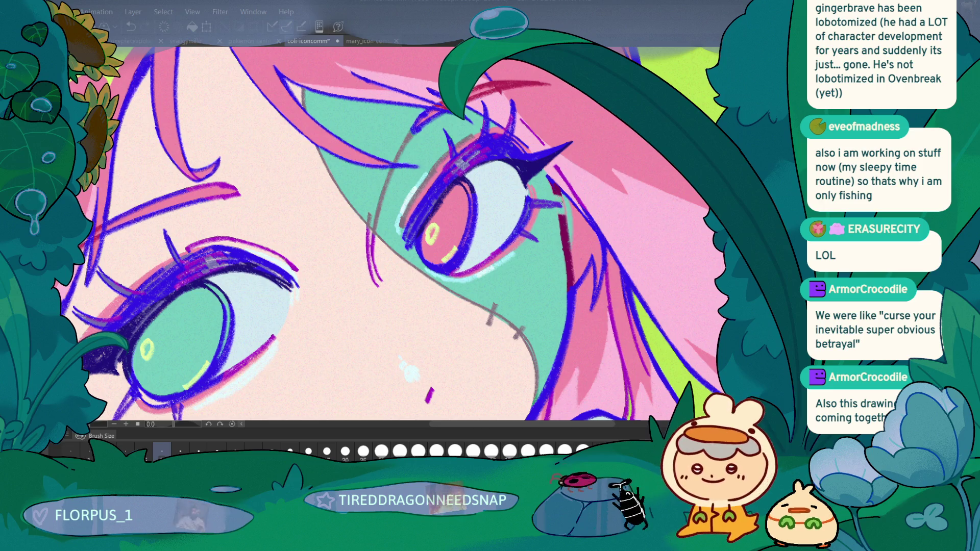
left_click_drag(566, 199, 569, 260)
key("ctrl+0")
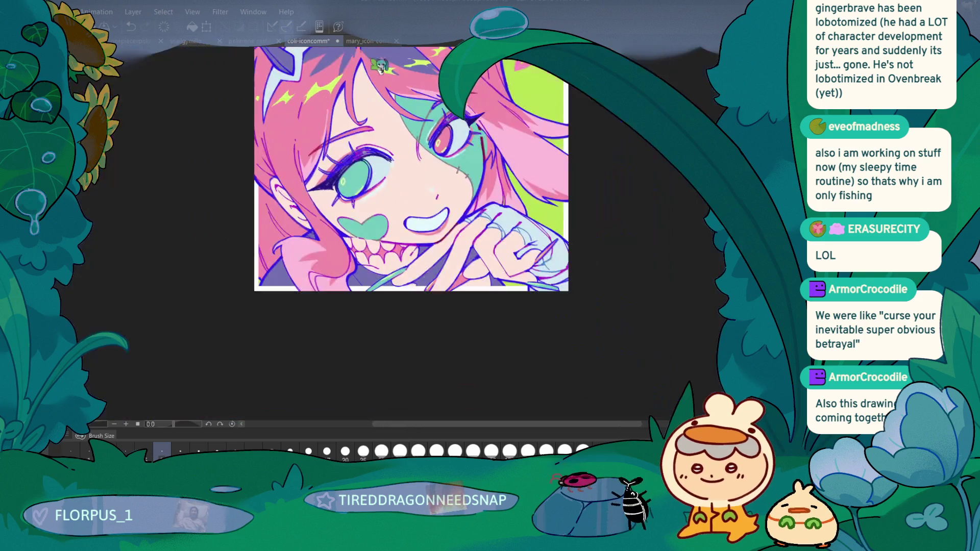
scroll(411, 270, "up", 5)
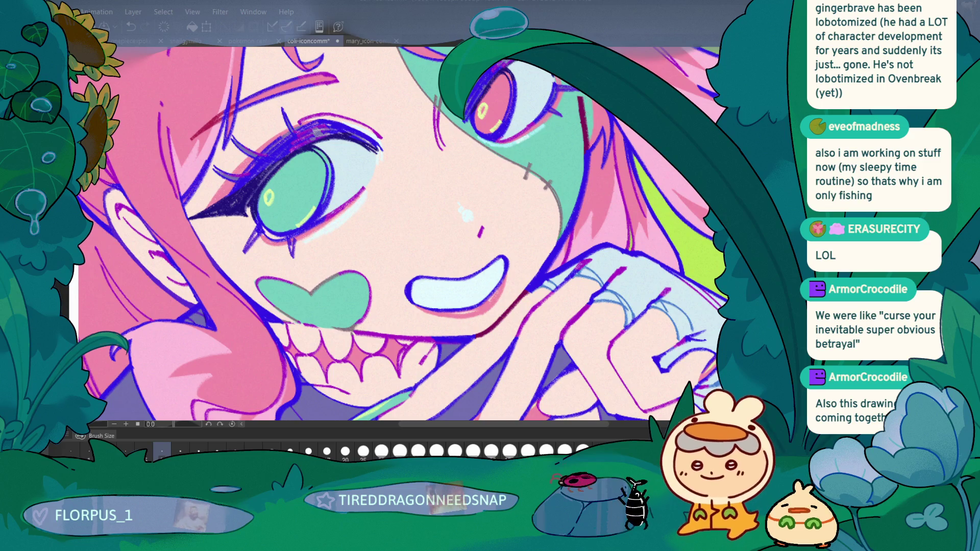
key("ctrl+0")
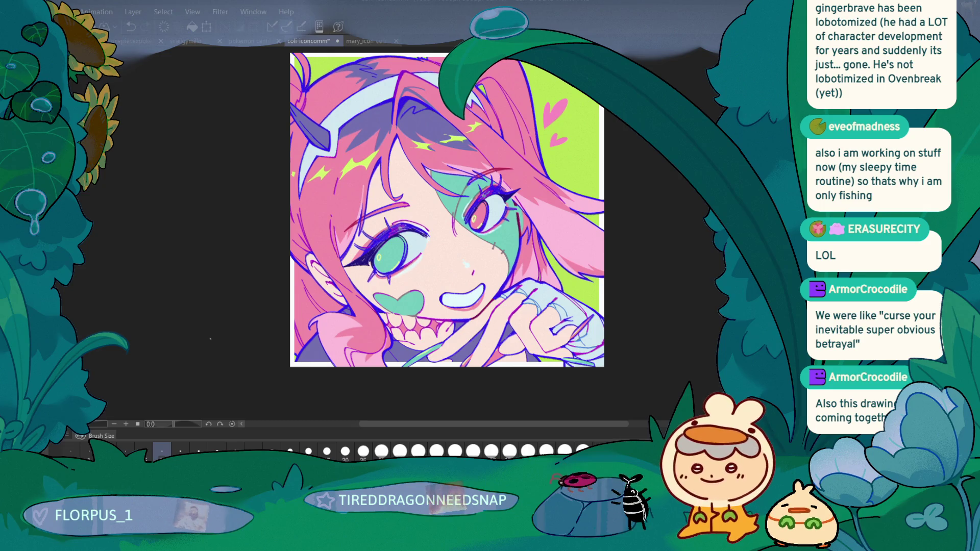
Centre the right eye, pick a smaller brush size, and undo the latest hair stroke
scroll(581, 262, "up", 3)
left_click_drag(580, 261, 388, 320)
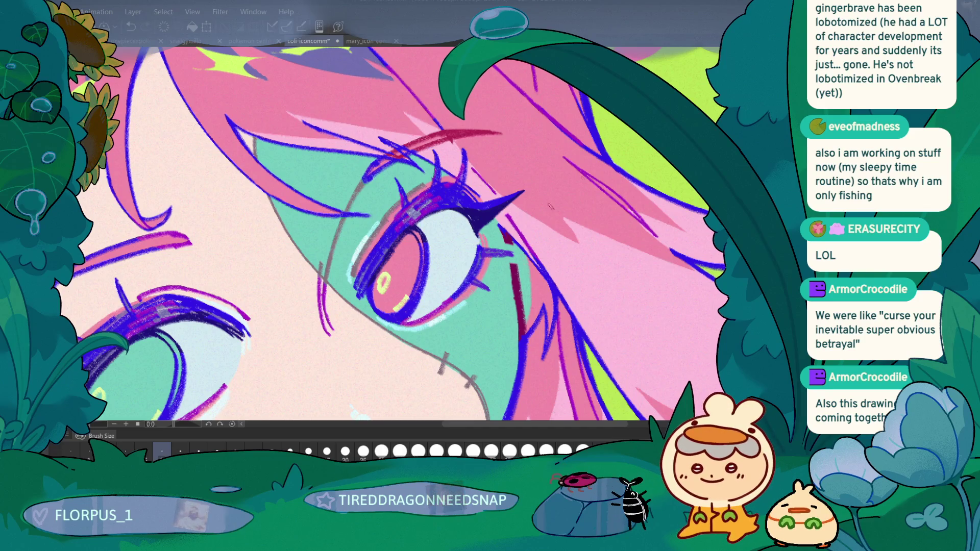
scroll(558, 180, "up", 5)
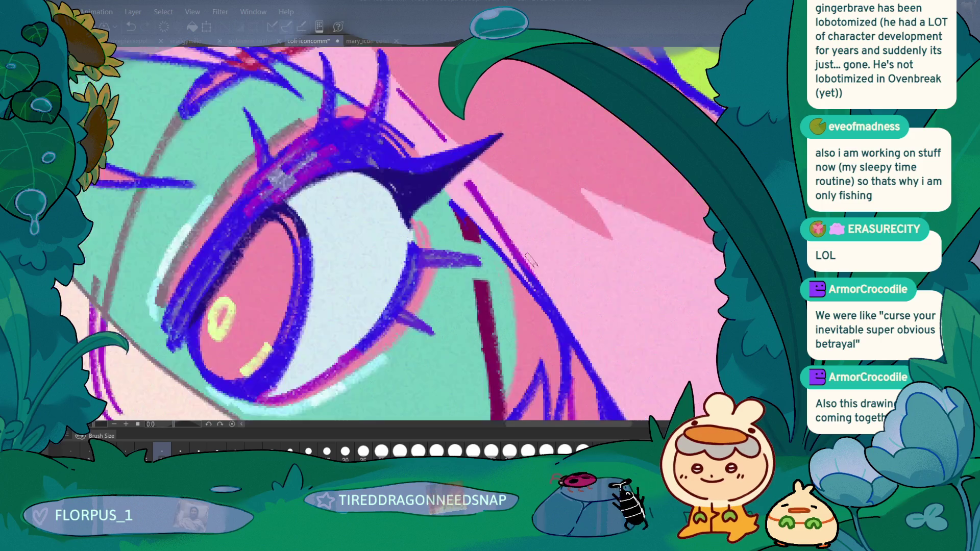
left_click(125, 450)
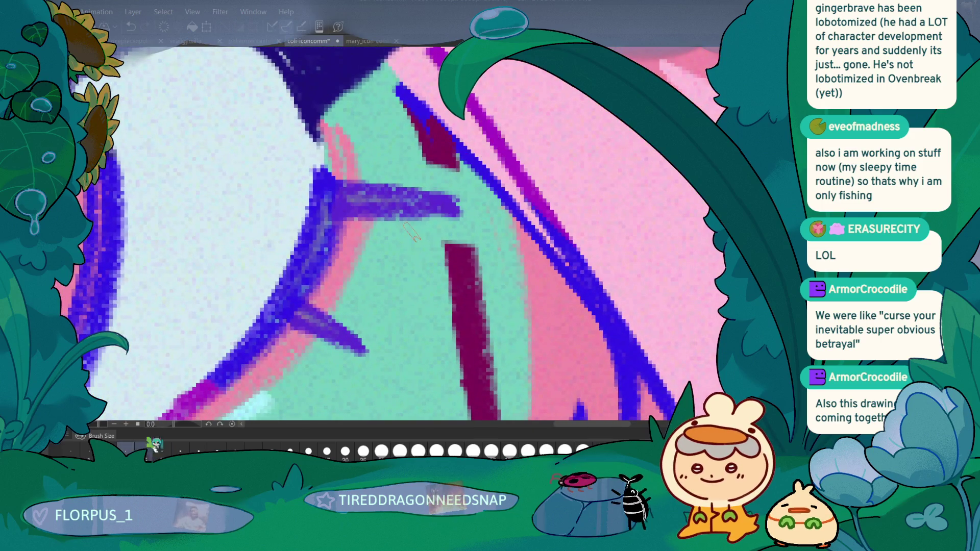
key("minus")
key("minus")
key("minus")
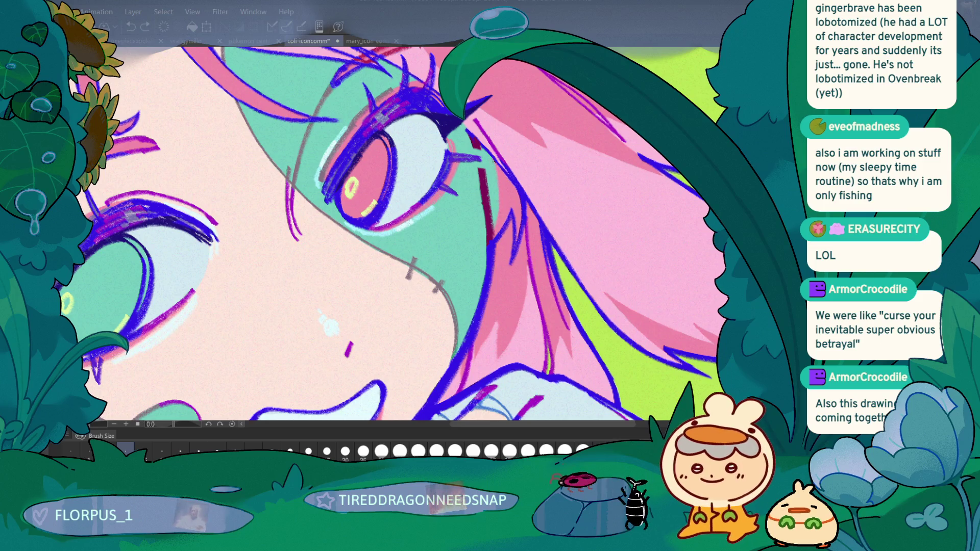
key("ctrl+z")
key("ctrl+y")
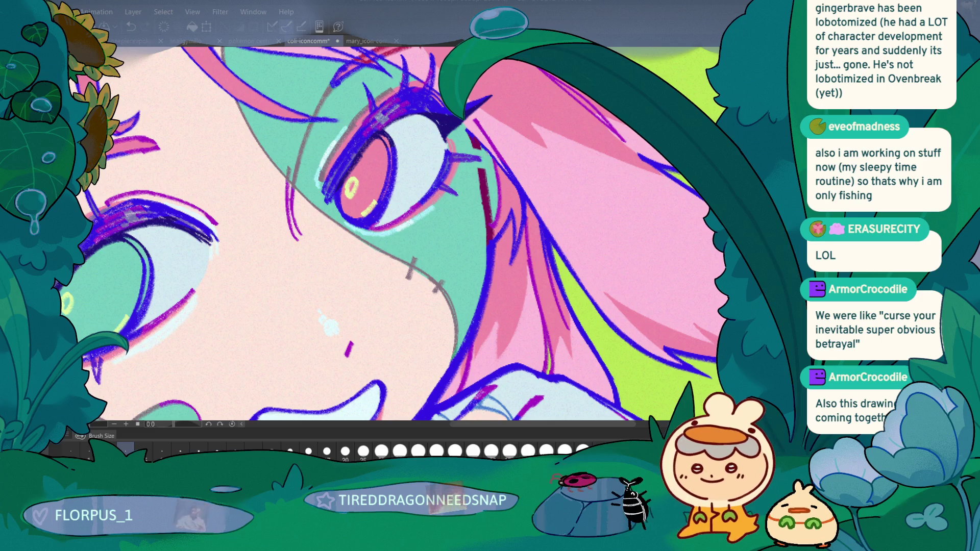
key("ctrl+z")
scroll(260, 304, "down", 5)
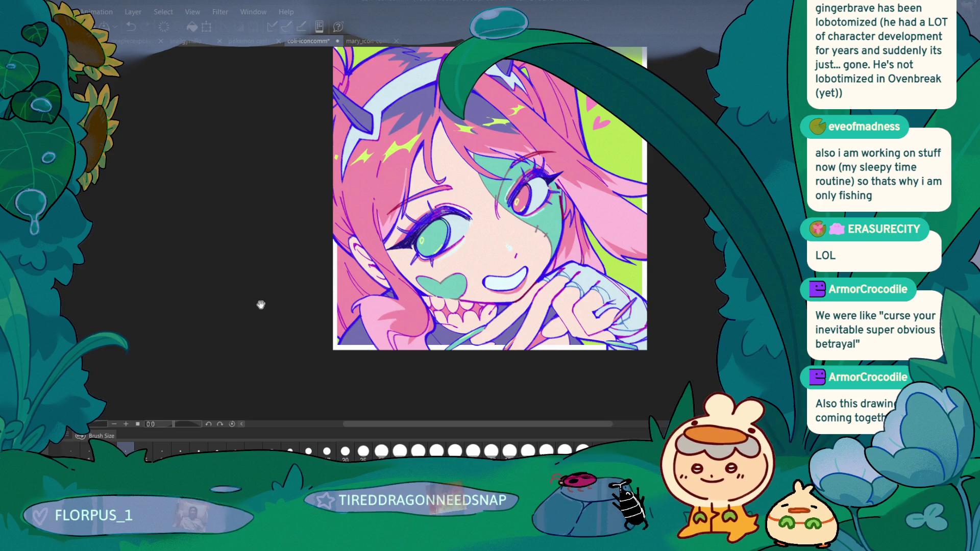
left_click_drag(245, 203, 229, 280)
left_click_drag(229, 352, 228, 330)
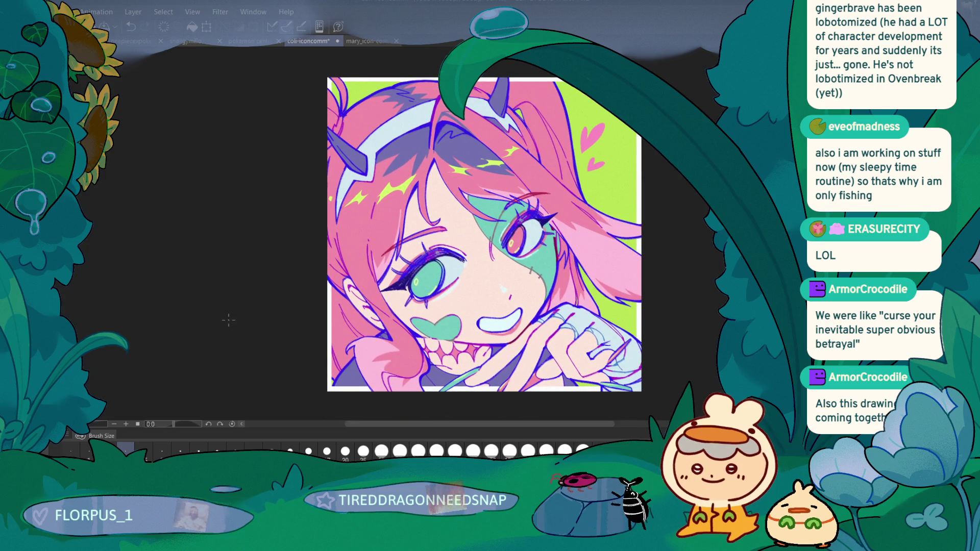
scroll(229, 319, "up", 4)
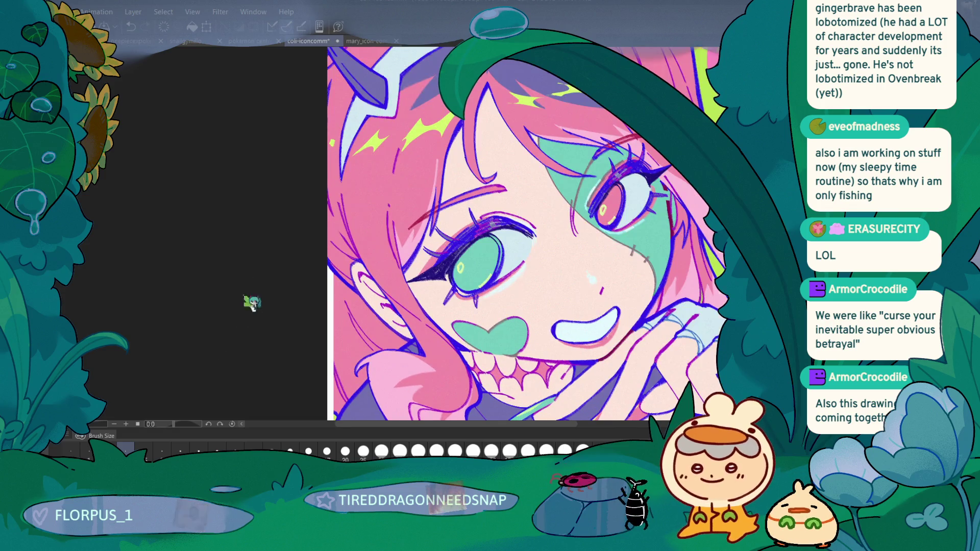
mouse_move(221, 351)
left_mouse_down()
mouse_move(192, 354)
mouse_move(192, 378)
left_mouse_up()
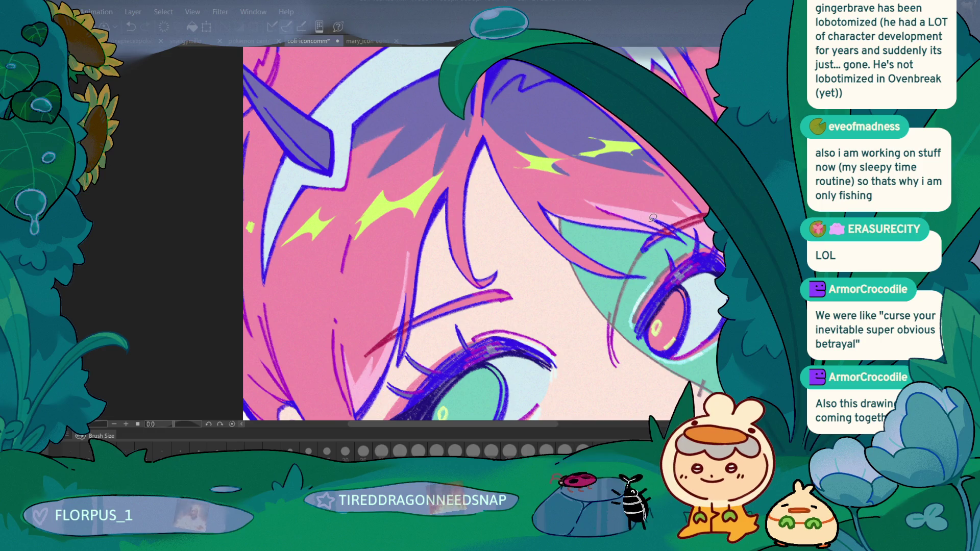
left_click_drag(650, 223, 675, 211)
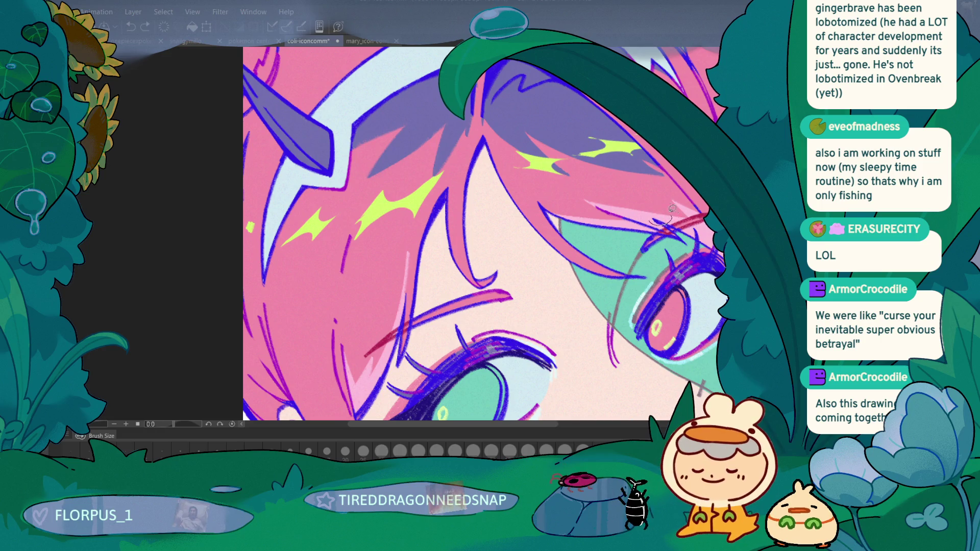
left_click_drag(199, 302, 322, 212)
left_click_drag(496, 223, 516, 215)
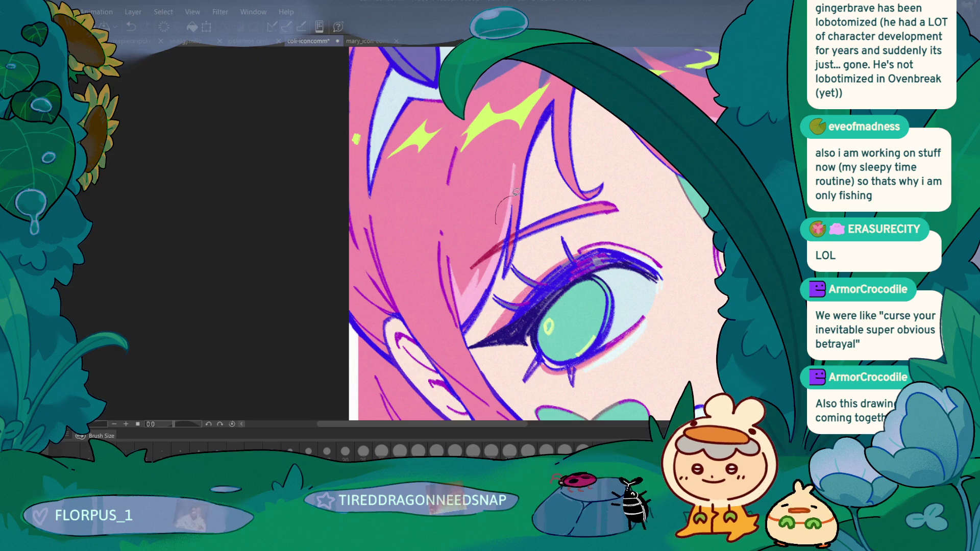
key("ctrl+z")
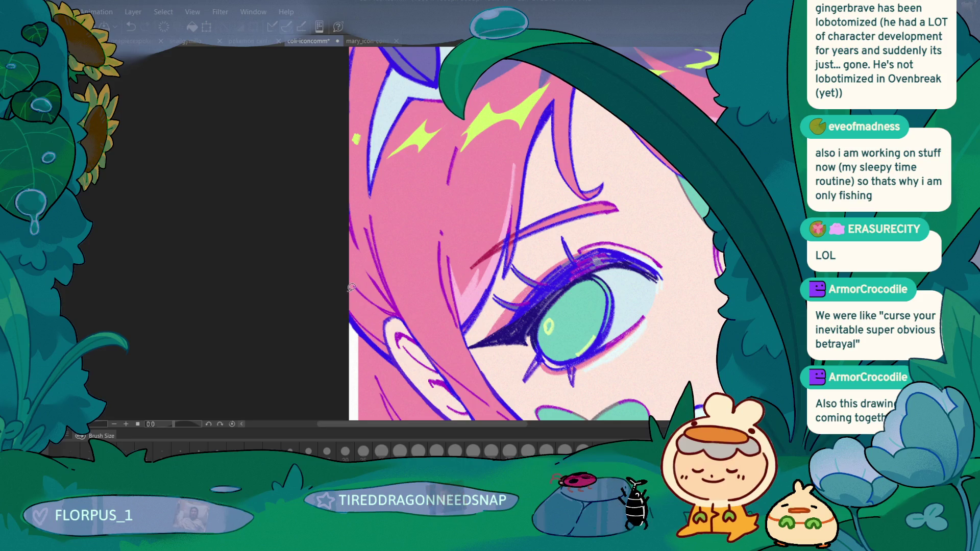
scroll(417, 225, "down", 5)
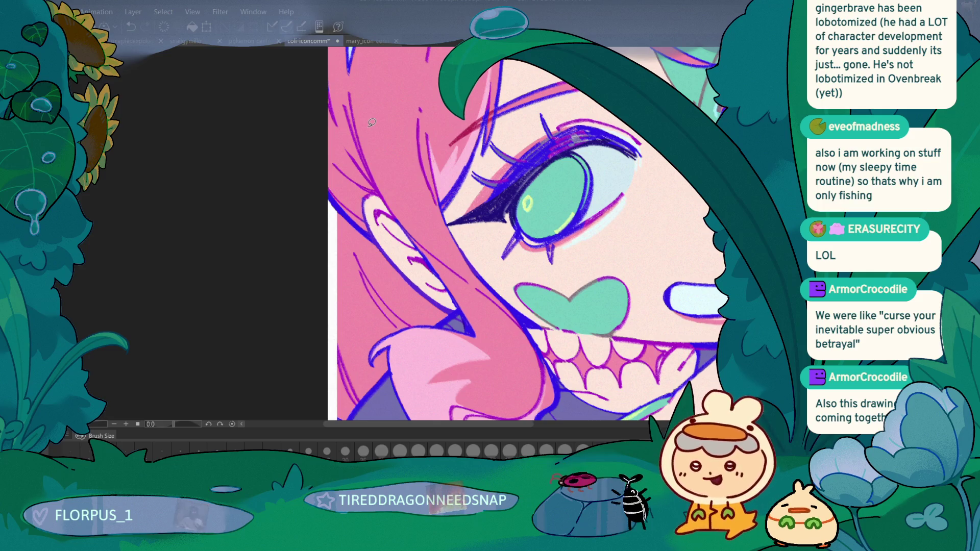
mouse_move(273, 277)
left_mouse_down()
mouse_move(245, 280)
mouse_move(234, 269)
left_mouse_up()
scroll(322, 231, "up", 1)
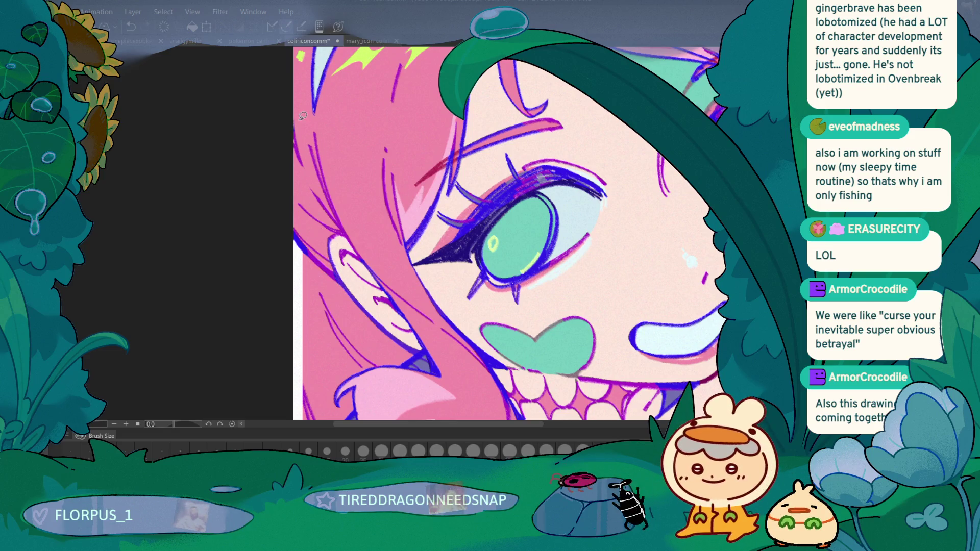
scroll(240, 225, "down", 5)
mouse_move(241, 225)
left_mouse_down()
mouse_move(275, 247)
mouse_move(278, 285)
left_mouse_up()
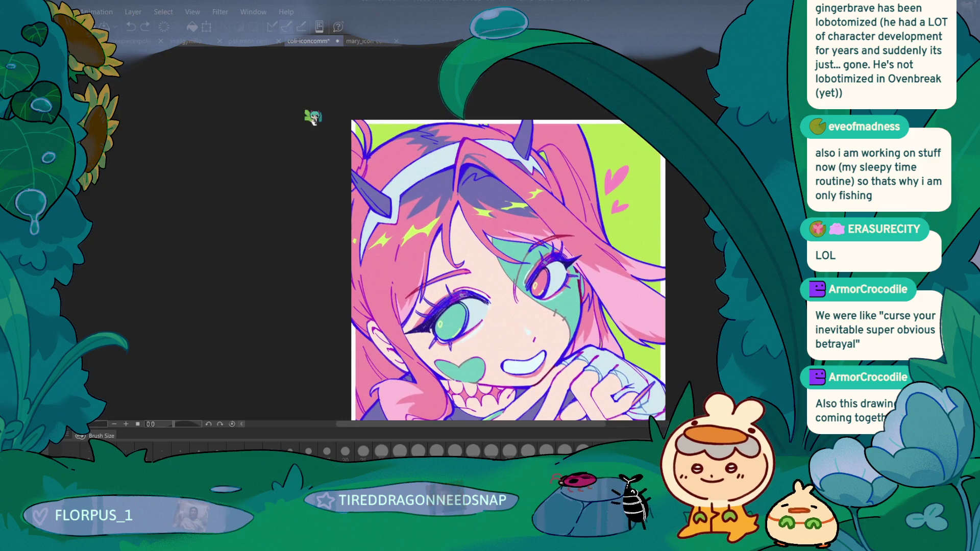
Touch up the horn's left edge and re-stroke the outline at its base
scroll(363, 120, "up", 5)
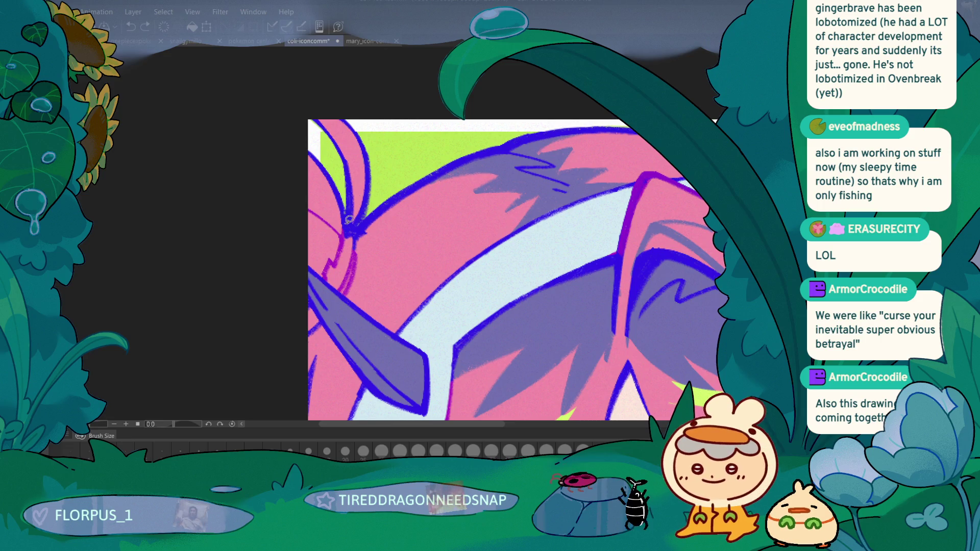
left_click_drag(310, 300, 322, 338)
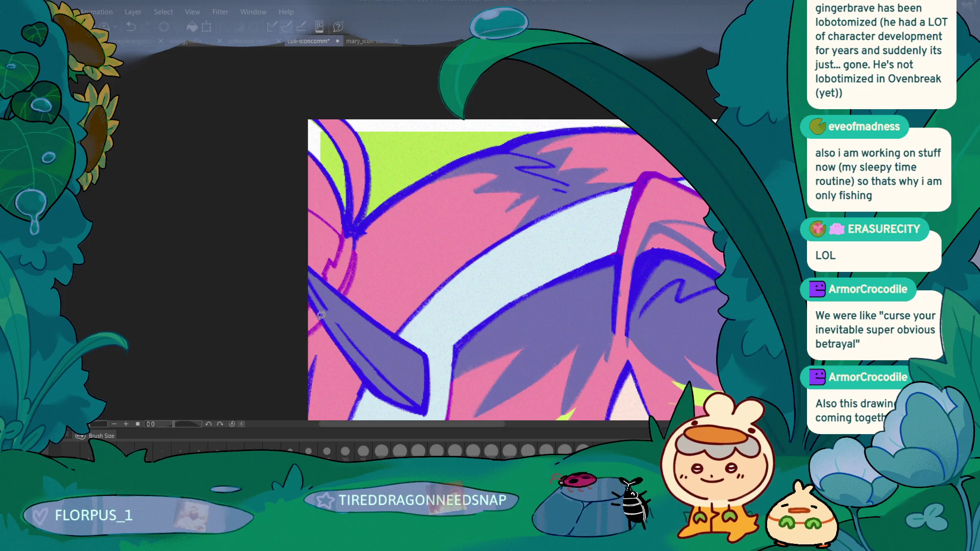
left_click_drag(320, 313, 311, 365)
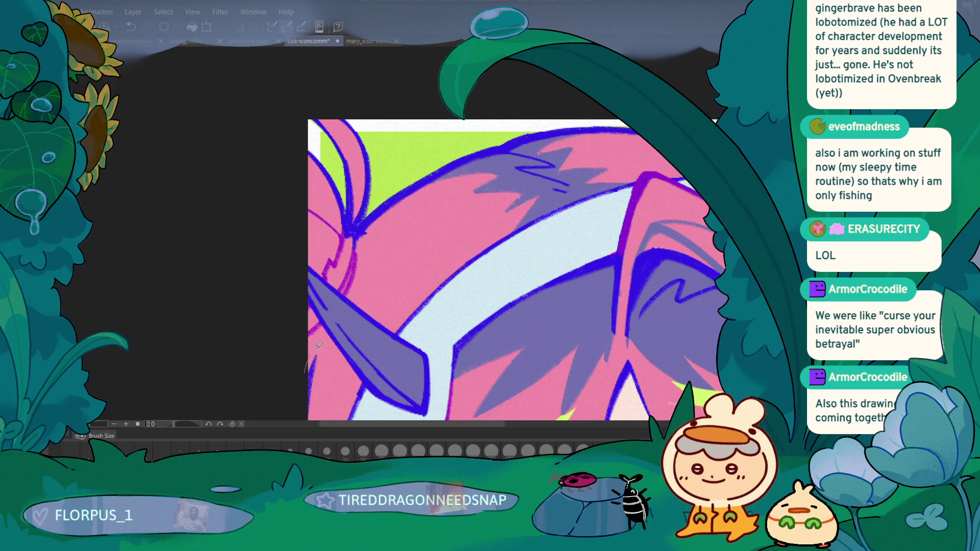
scroll(310, 165, "down", 5)
scroll(236, 286, "up", 6)
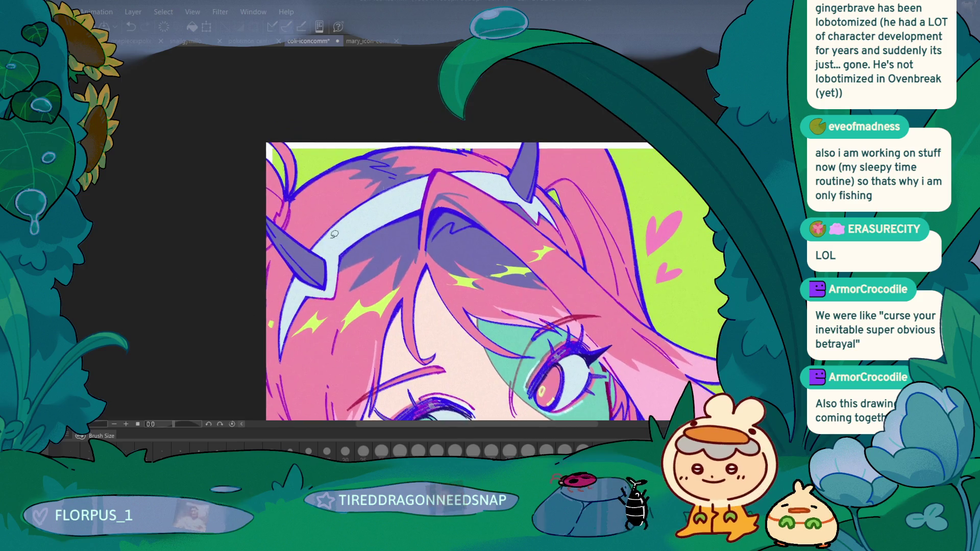
left_click_drag(465, 237, 441, 212)
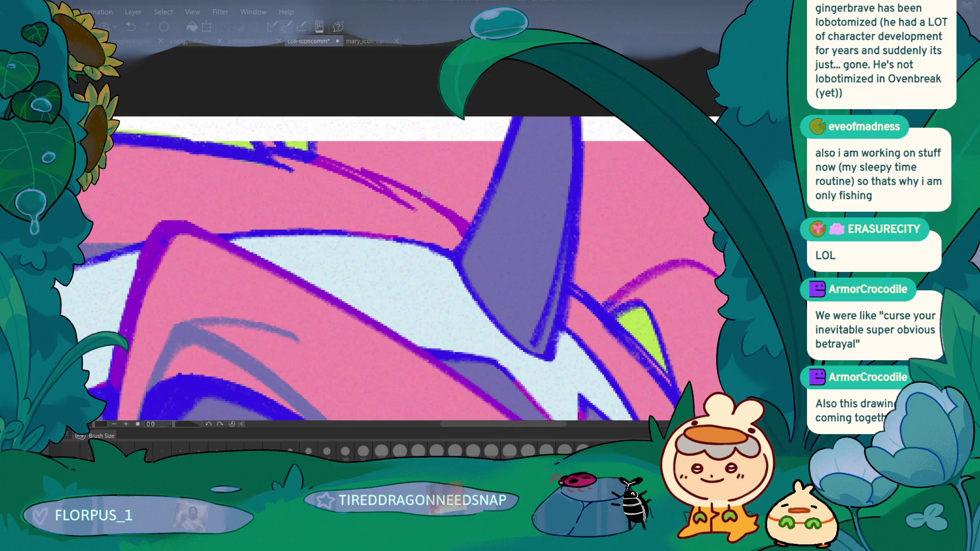
scroll(187, 292, "down", 3)
mouse_move(187, 293)
left_mouse_down()
mouse_move(200, 342)
mouse_move(189, 311)
left_mouse_up()
scroll(189, 311, "down", 3)
left_click_drag(201, 356, 201, 329)
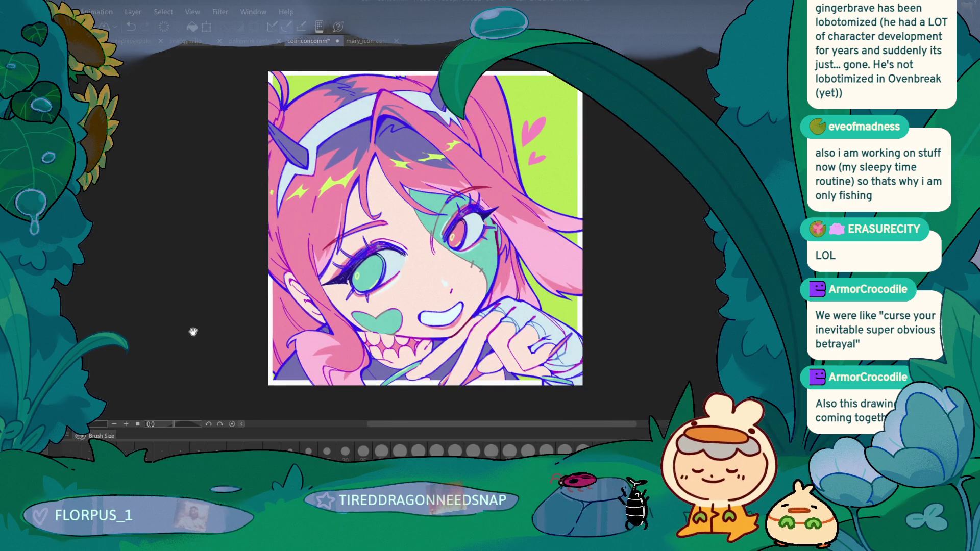
Hatch dark-blue lines into the purple shadow of the hair
scroll(364, 162, "up", 2)
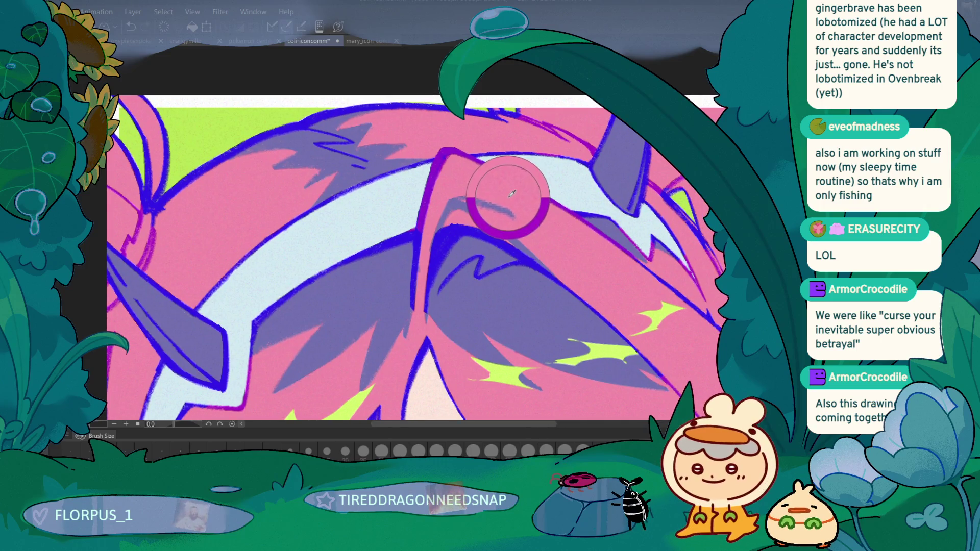
mouse_move(420, 228)
left_mouse_down()
mouse_move(415, 291)
mouse_move(439, 240)
mouse_move(488, 234)
mouse_move(561, 283)
mouse_move(462, 176)
mouse_move(439, 168)
left_mouse_up()
scroll(225, 325, "down", 10)
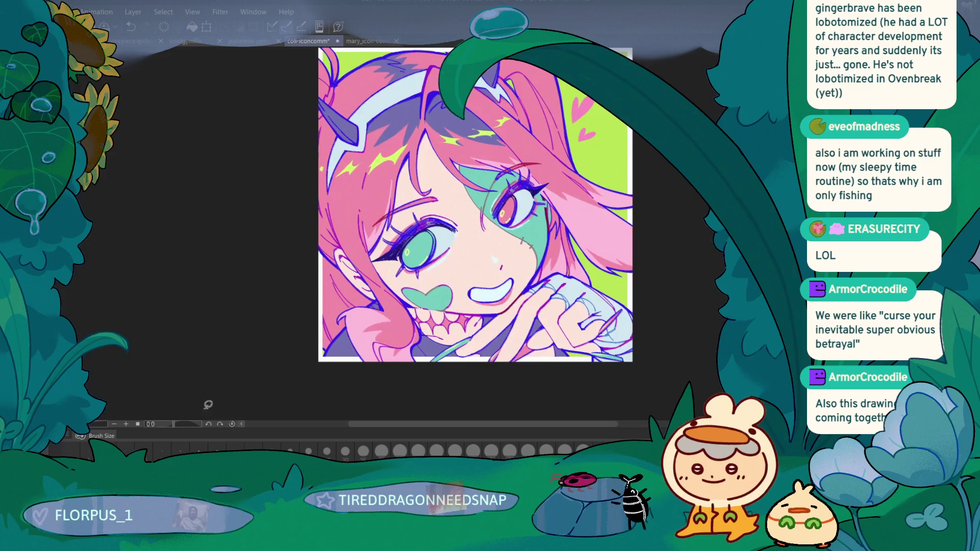
scroll(254, 357, "up", 5)
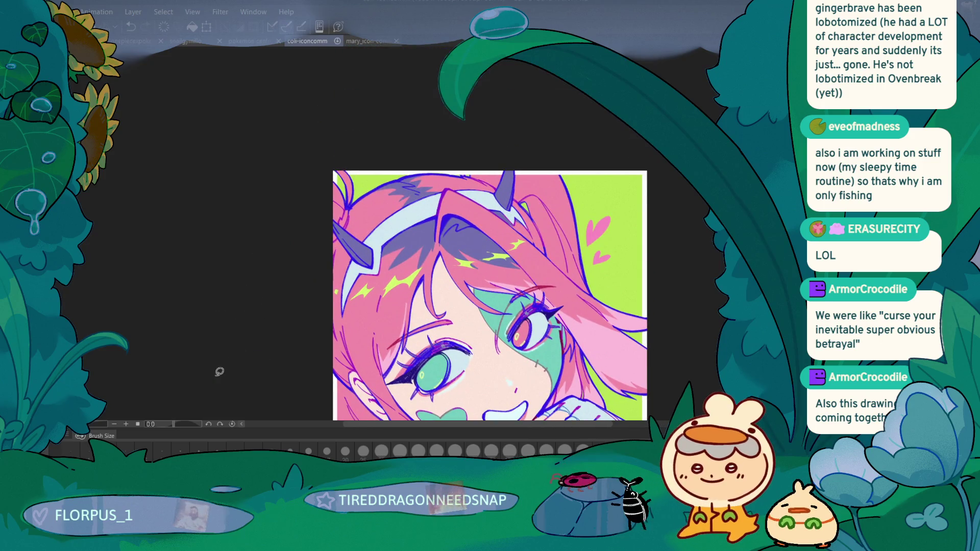
scroll(220, 372, "down", 3)
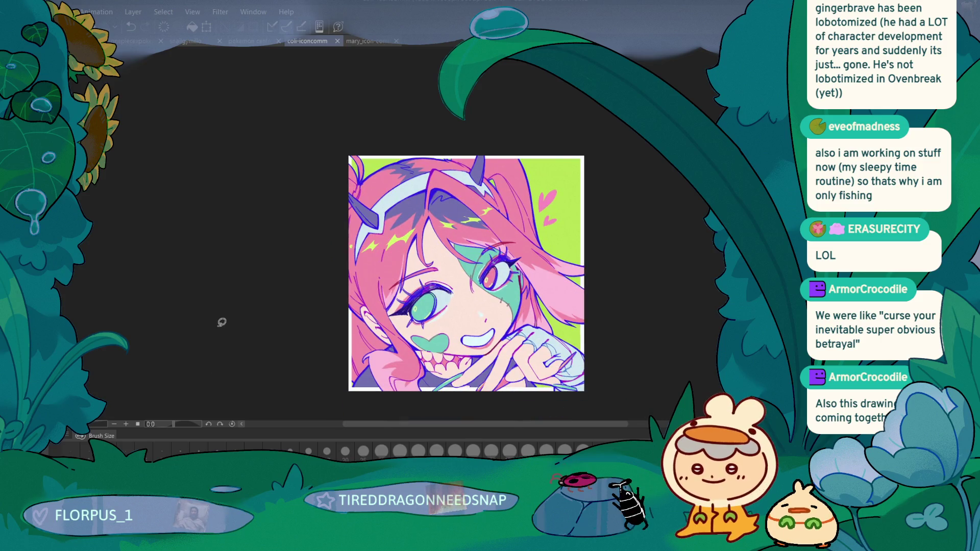
scroll(220, 322, "up", 3)
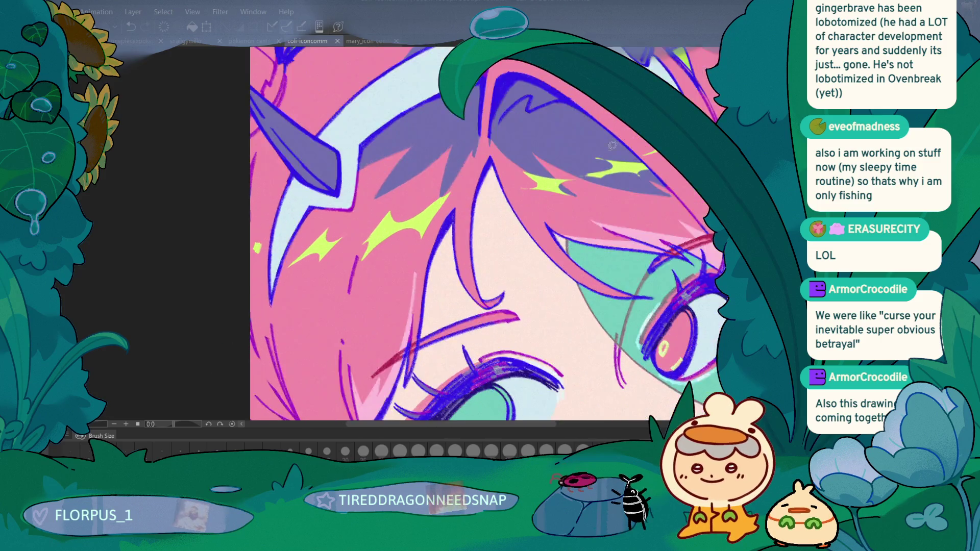
scroll(634, 145, "up", 2)
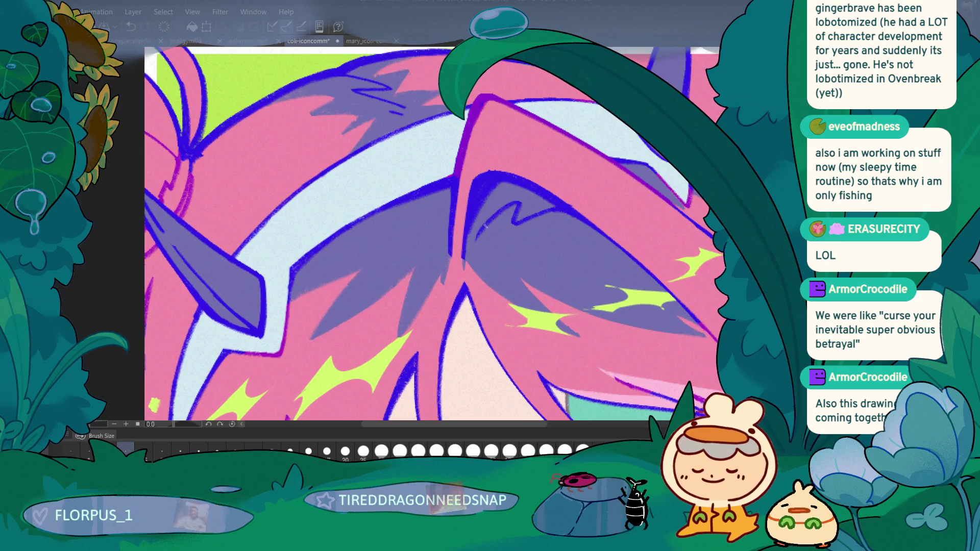
left_click_drag(483, 217, 510, 183)
mouse_move(469, 238)
left_mouse_down()
mouse_move(507, 183)
mouse_move(517, 221)
left_mouse_up()
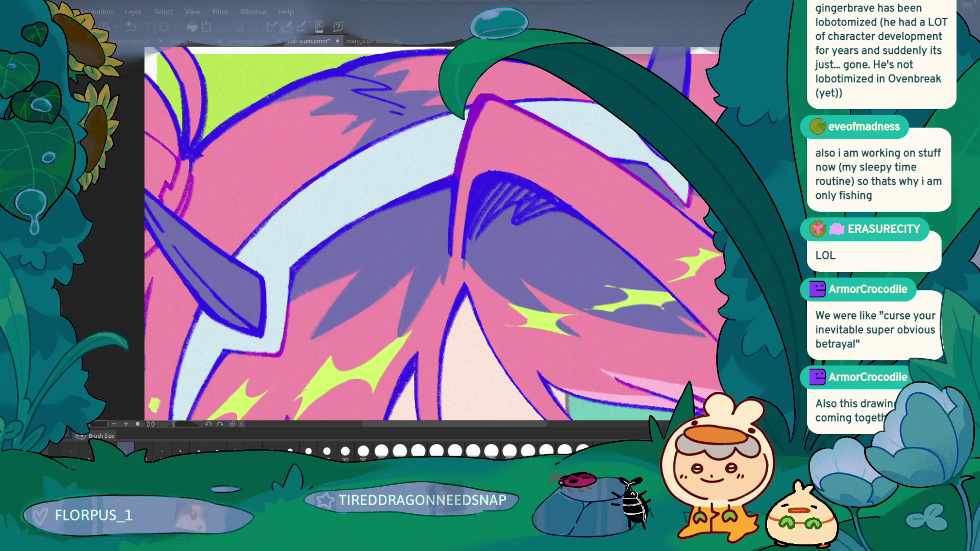
Remove the stray mark near the eyebrow
scroll(177, 394, "down", 5)
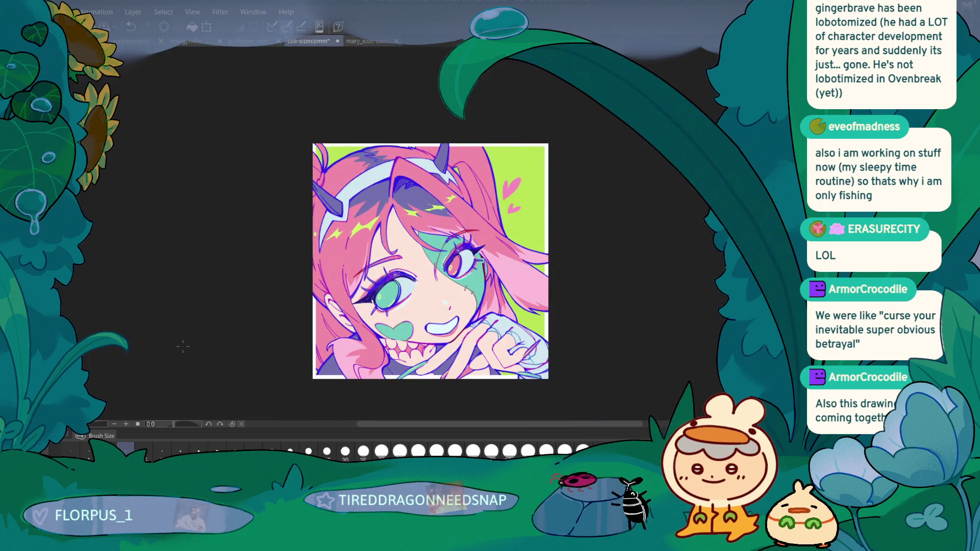
scroll(283, 253, "up", 5)
scroll(282, 253, "down", 1)
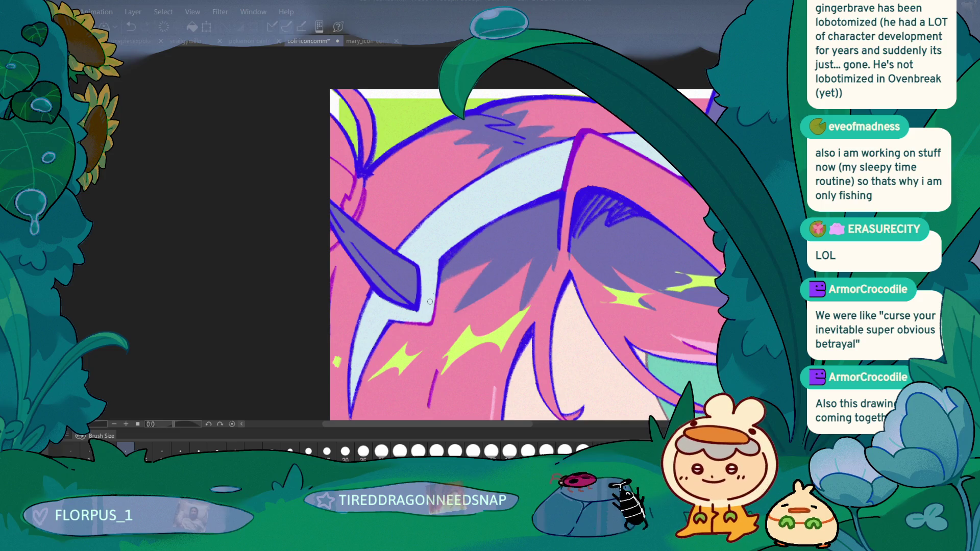
scroll(357, 310, "down", 4)
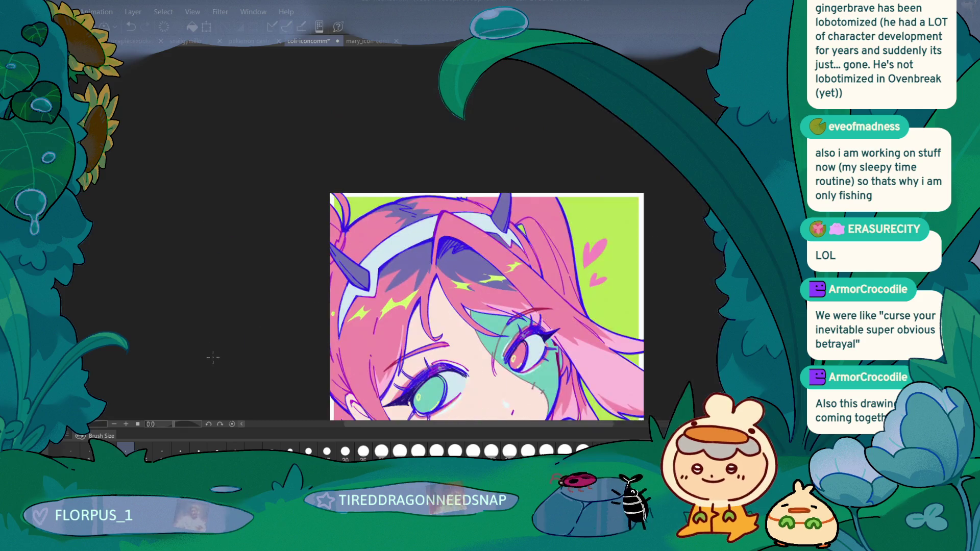
scroll(200, 295, "down", 2)
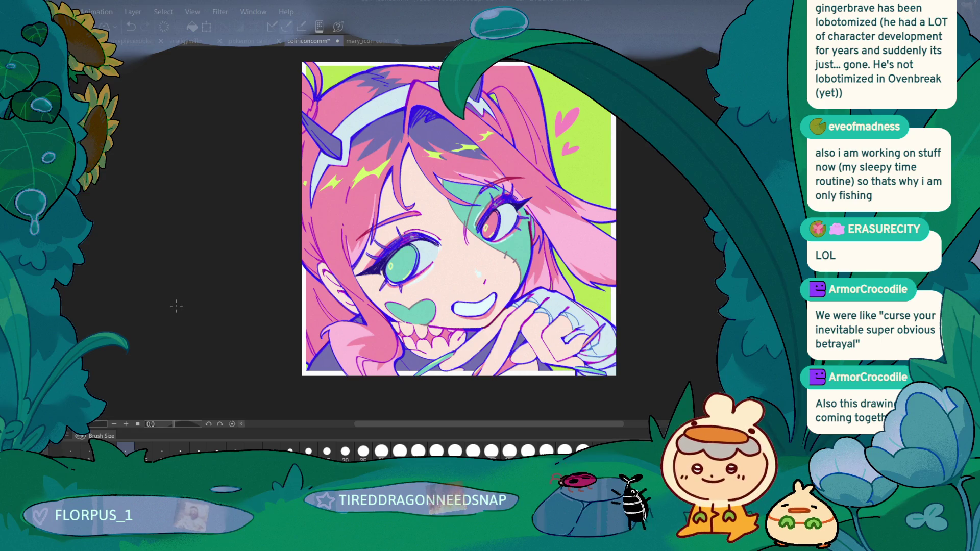
scroll(273, 291, "up", 5)
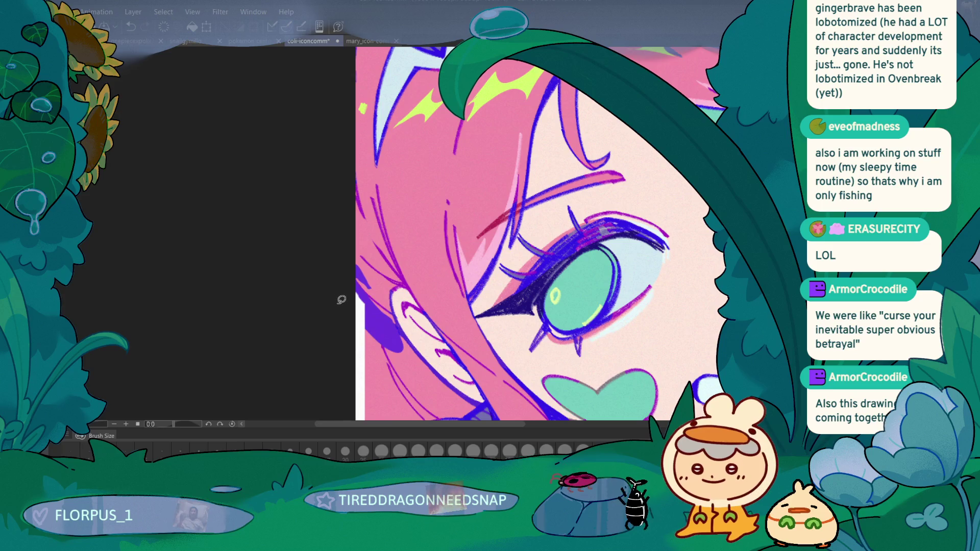
key("ctrl+z")
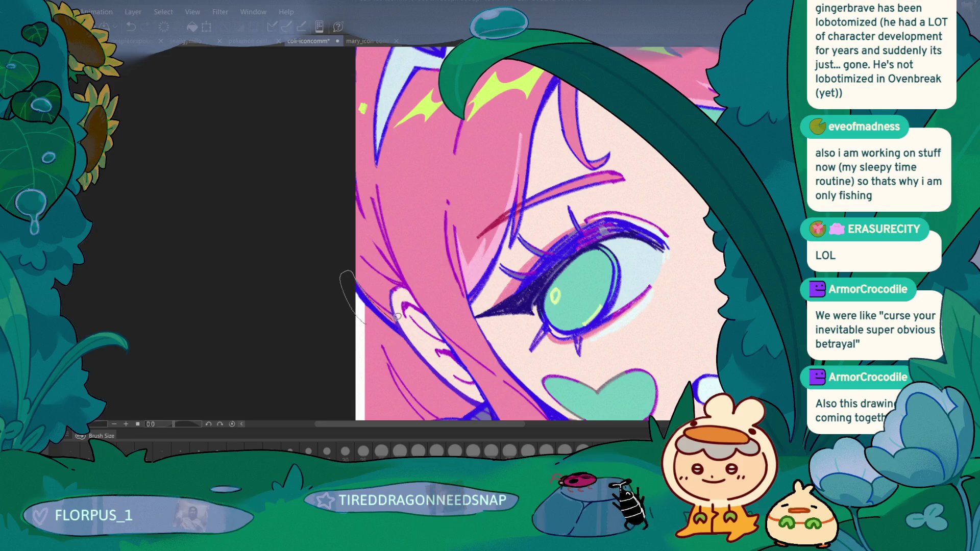
scroll(288, 240, "down", 5)
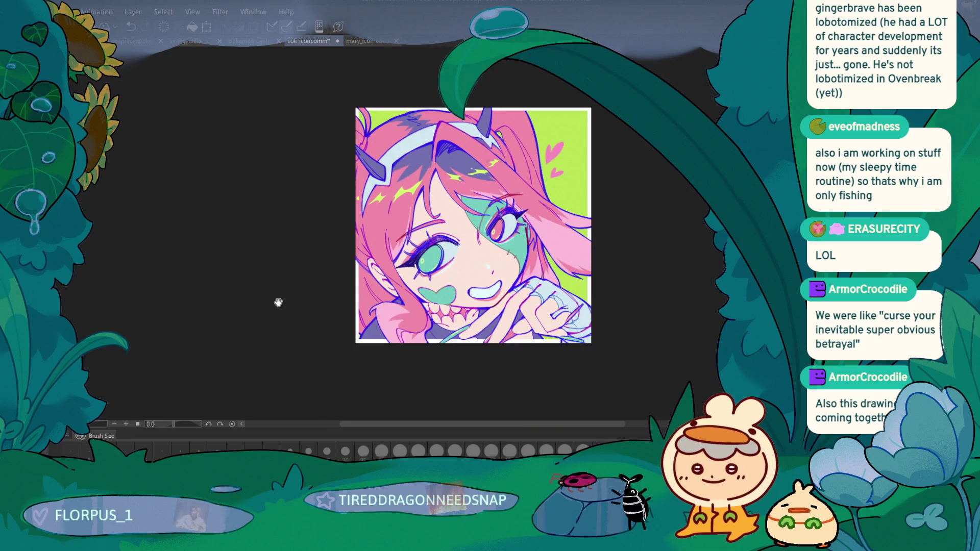
scroll(276, 306, "up", 5)
mouse_move(337, 299)
left_mouse_down()
mouse_move(267, 237)
mouse_move(480, 178)
left_mouse_up()
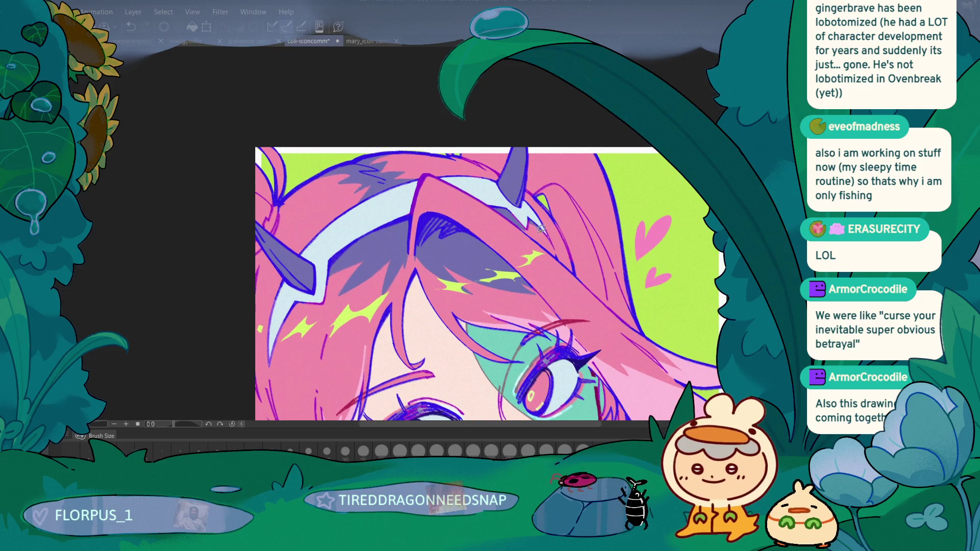
mouse_move(217, 254)
left_mouse_down()
mouse_move(281, 309)
mouse_move(301, 303)
left_mouse_up()
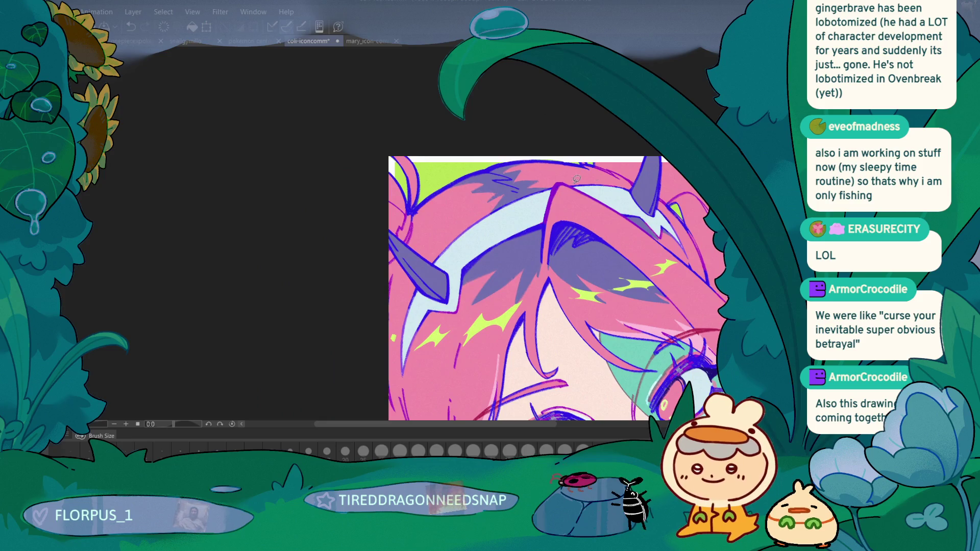
mouse_move(487, 213)
left_mouse_down()
mouse_move(533, 188)
mouse_move(489, 215)
left_mouse_up()
key("ctrl+z")
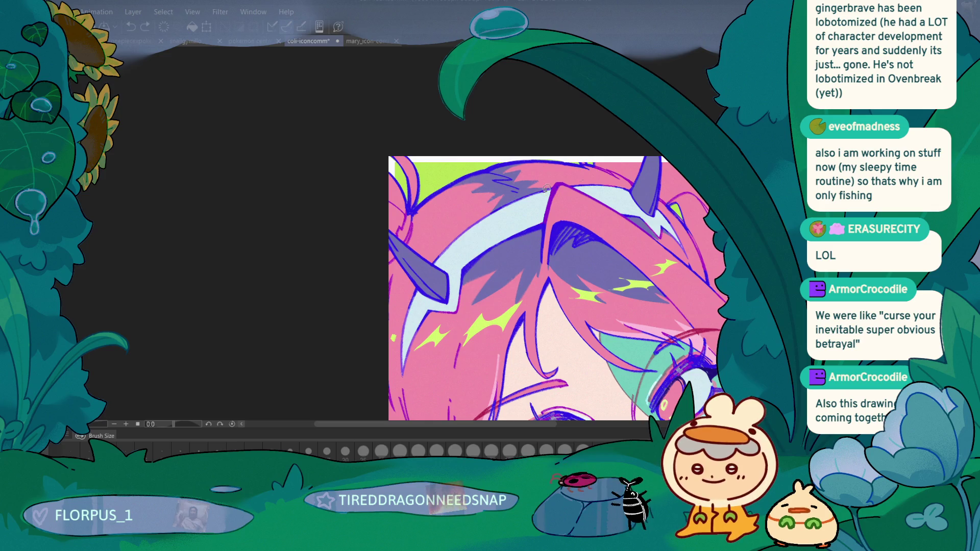
left_click_drag(615, 176, 619, 191)
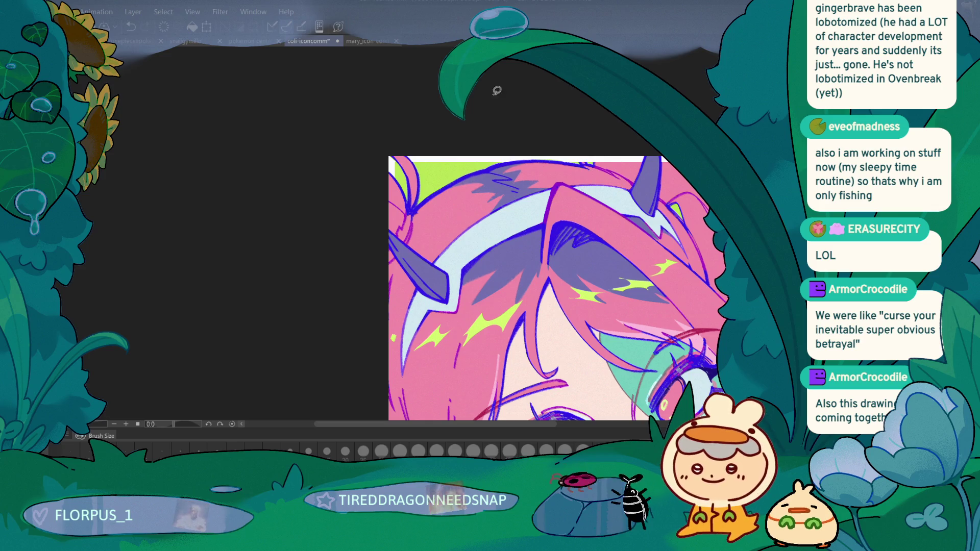
scroll(303, 328, "up", 5)
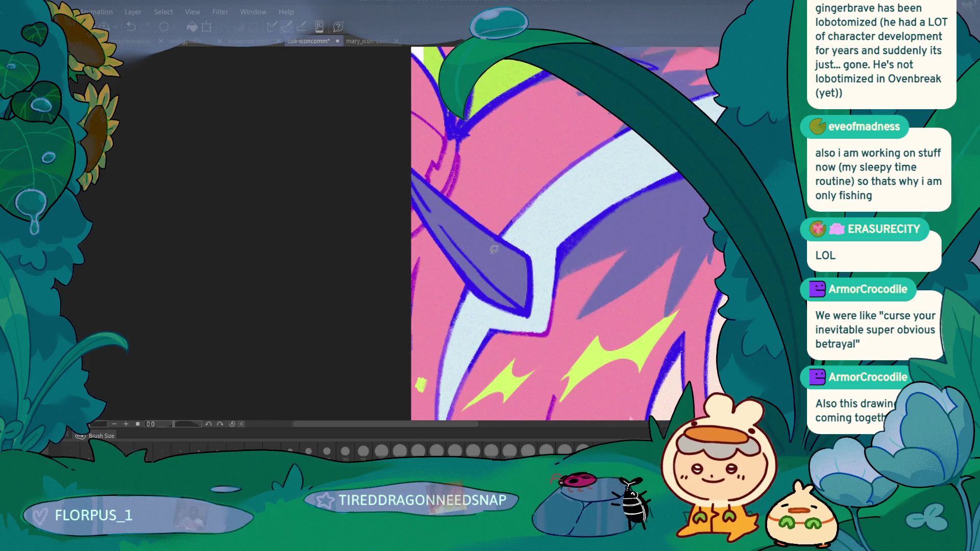
mouse_move(494, 246)
left_mouse_down()
mouse_move(547, 276)
mouse_move(473, 306)
mouse_move(505, 298)
mouse_move(494, 245)
left_mouse_up()
scroll(368, 267, "down", 5)
left_click_drag(367, 267, 292, 298)
scroll(375, 255, "up", 5)
mouse_move(375, 256)
left_mouse_down()
mouse_move(434, 306)
mouse_move(459, 355)
mouse_move(378, 254)
left_mouse_up()
mouse_move(443, 295)
left_mouse_down()
mouse_move(373, 283)
mouse_move(310, 255)
left_mouse_up()
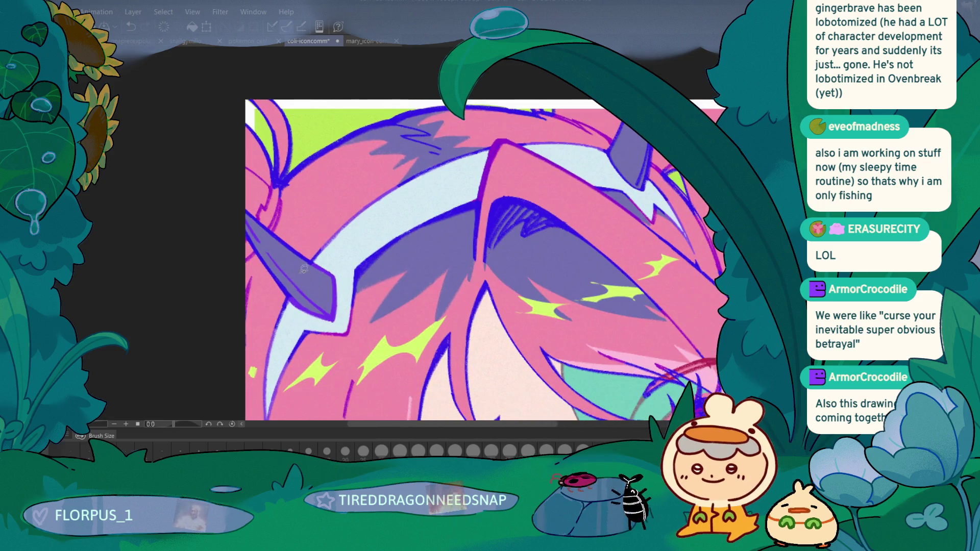
scroll(561, 199, "up", 2)
mouse_move(606, 195)
left_mouse_down()
mouse_move(652, 149)
mouse_move(647, 228)
mouse_move(632, 235)
mouse_move(606, 199)
left_mouse_up()
key("ctrl+0")
left_click_drag(203, 360, 268, 289)
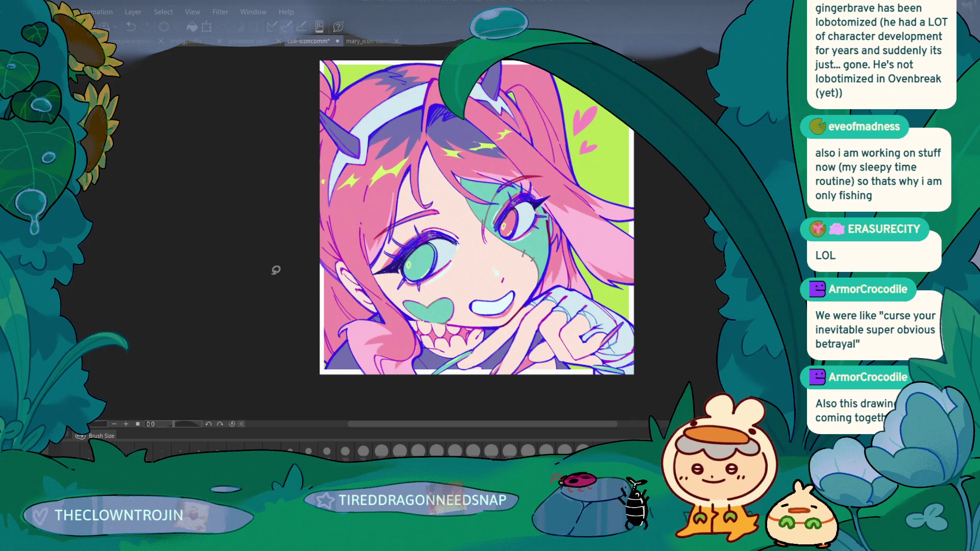
scroll(240, 245, "up", 3)
mouse_move(240, 245)
left_mouse_down()
mouse_move(245, 308)
mouse_move(354, 232)
left_mouse_up()
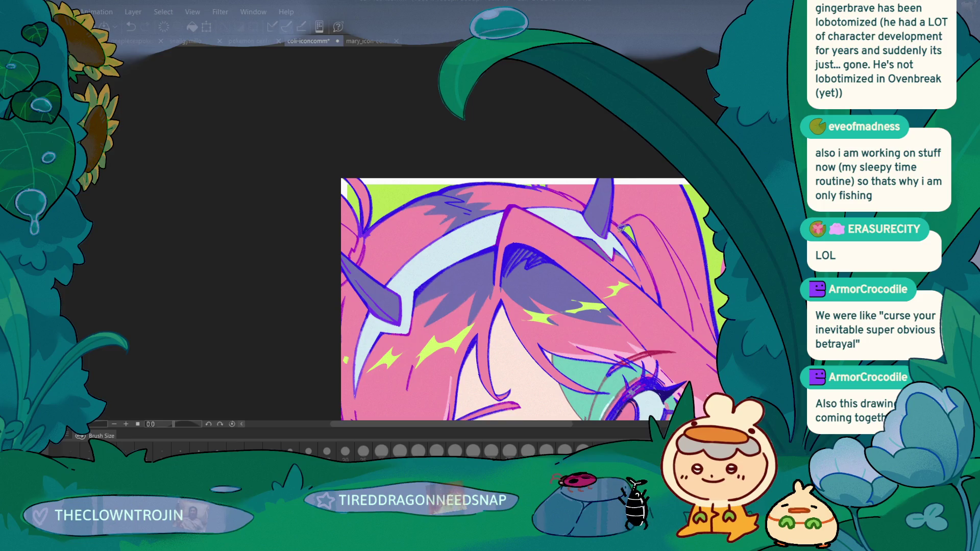
scroll(323, 278, "down", 3)
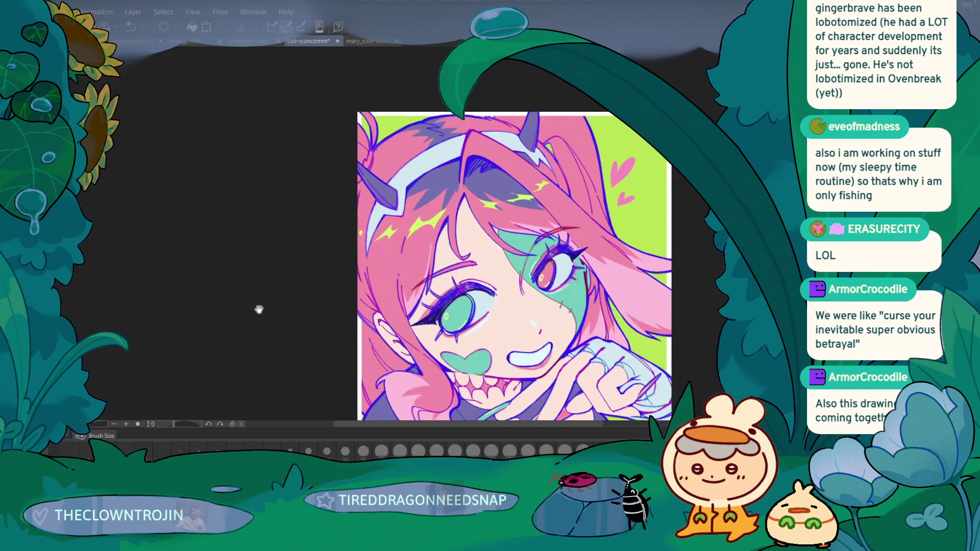
scroll(535, 141, "up", 5)
scroll(535, 140, "up", 2)
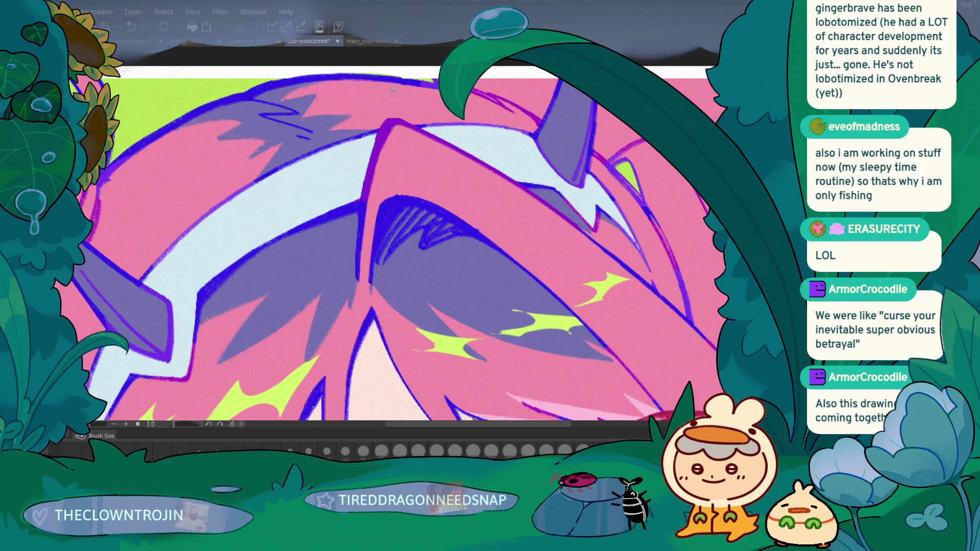
scroll(465, 221, "down", 3)
scroll(345, 201, "up", 2)
scroll(346, 201, "down", 3)
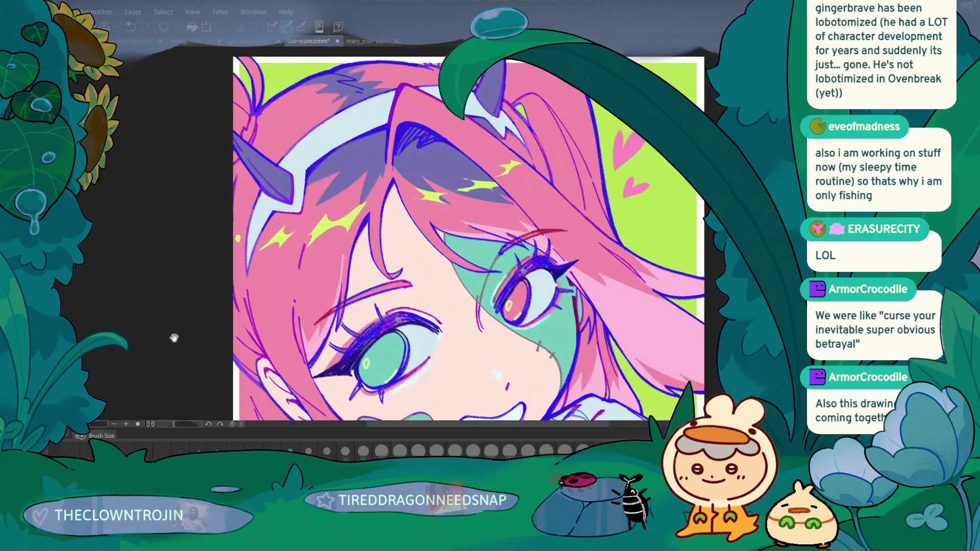
Sketch a small stroke at the grin's corner and fill the mouth's left edge
scroll(184, 326, "up", 2)
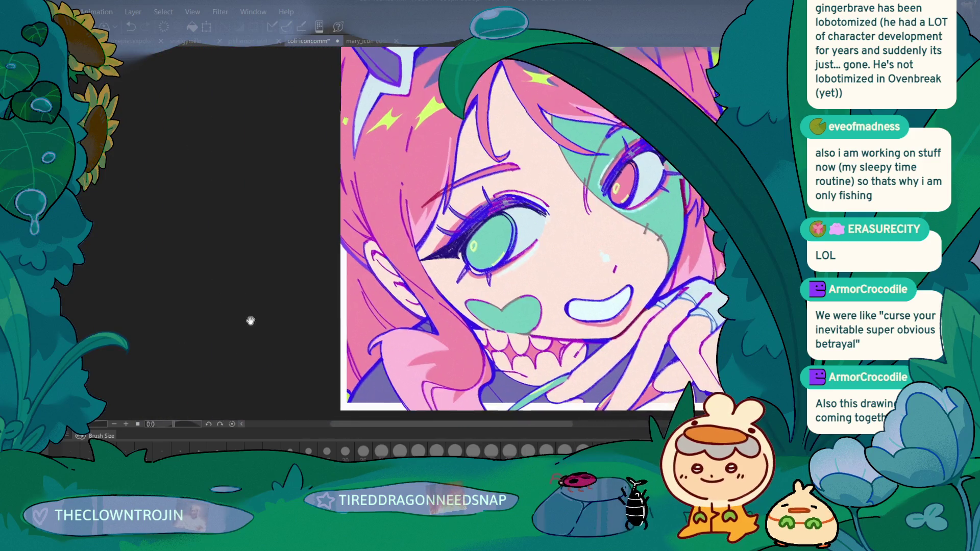
scroll(398, 250, "up", 2)
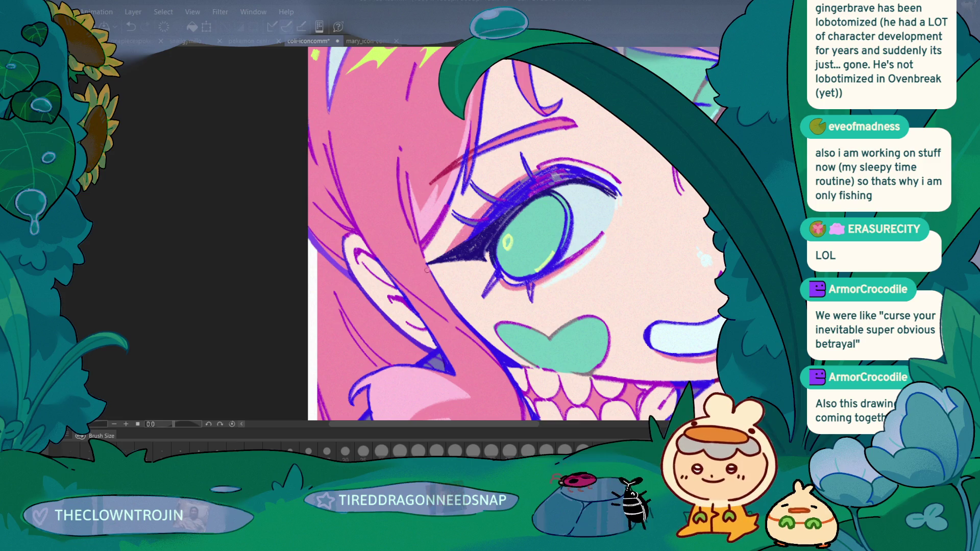
key("ctrl+0")
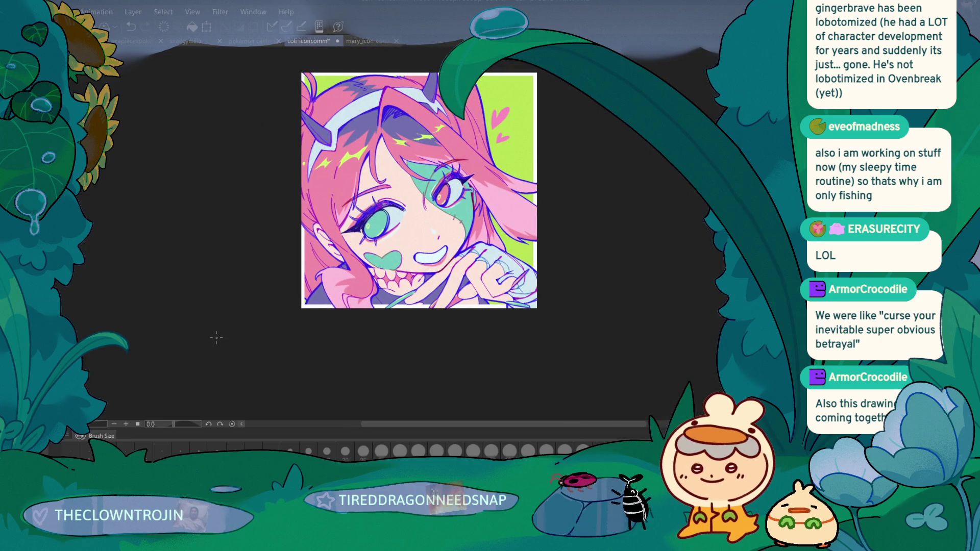
scroll(215, 338, "up", 1)
mouse_move(215, 339)
left_mouse_down()
mouse_move(215, 356)
mouse_move(184, 352)
left_mouse_up()
scroll(235, 315, "up", 2)
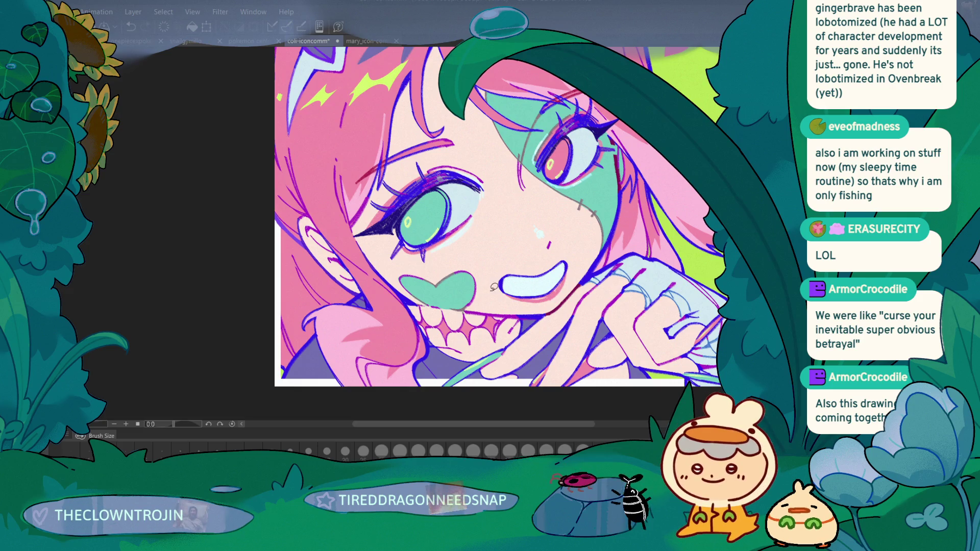
left_click_drag(489, 296, 554, 253)
left_click_drag(562, 289, 557, 295)
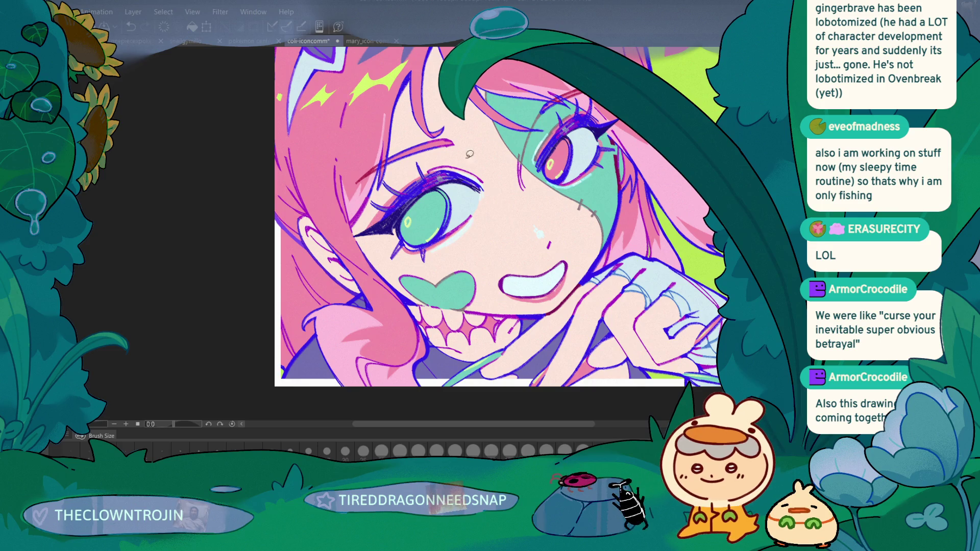
Zoom out to the whole square artwork and save the icon file
key("ctrl+minus")
left_click_drag(247, 212, 248, 321)
key("ctrl+s")
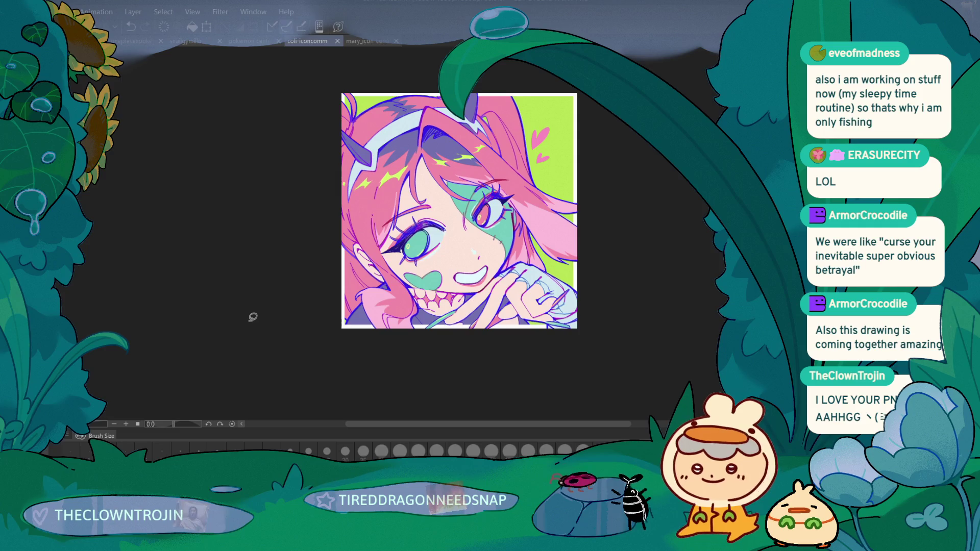
key("ctrl+plus")
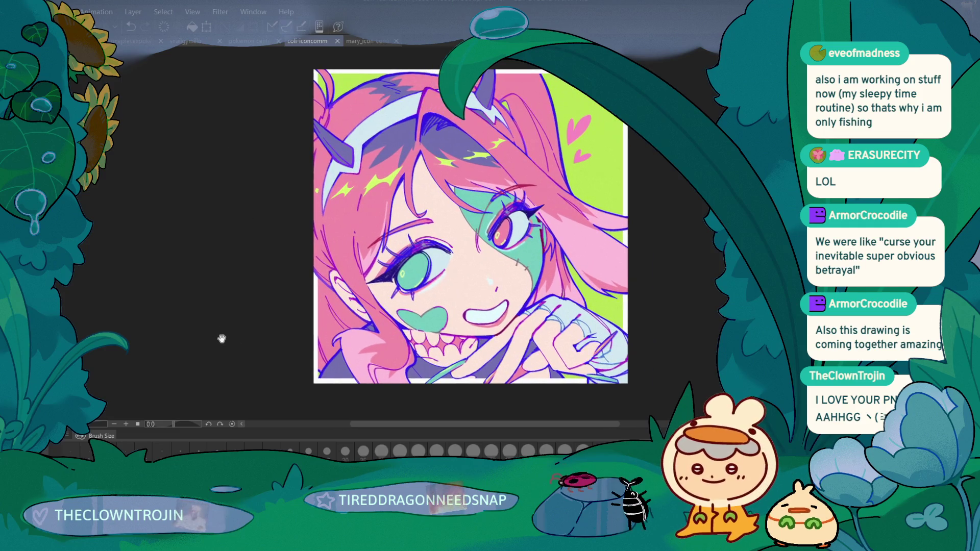
Zoom in on the face and undo a faint stray stroke
key("ctrl+plus")
key("ctrl+plus")
key("ctrl+plus")
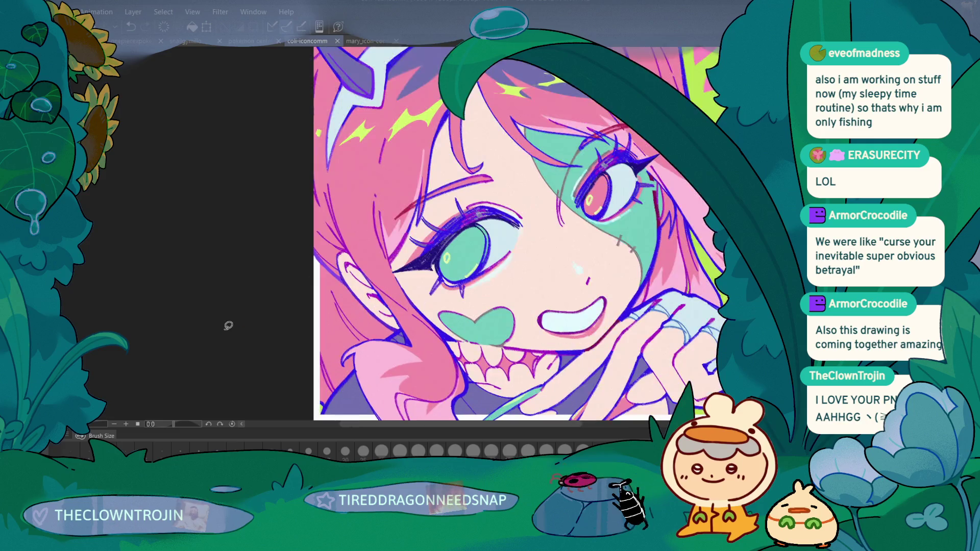
left_click_drag(496, 314, 489, 312)
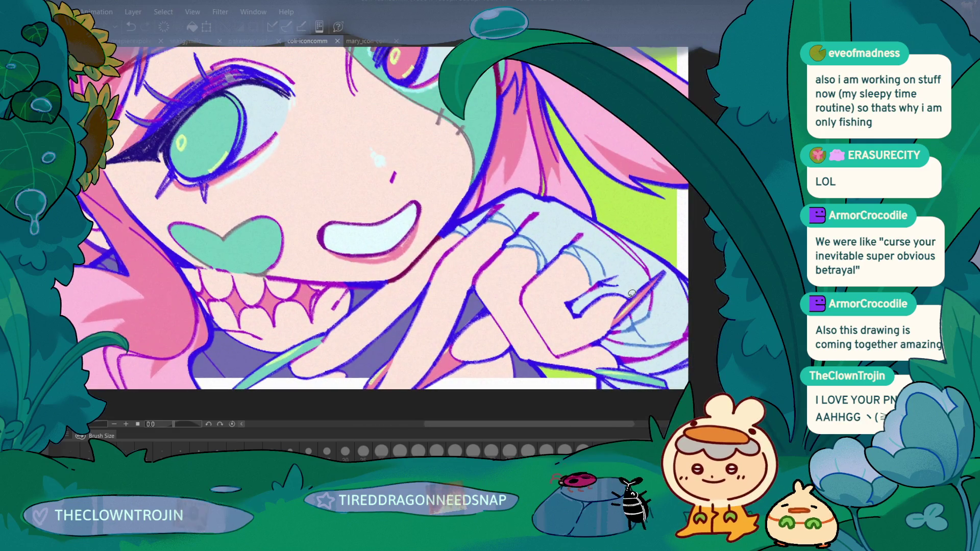
key("ctrl+z")
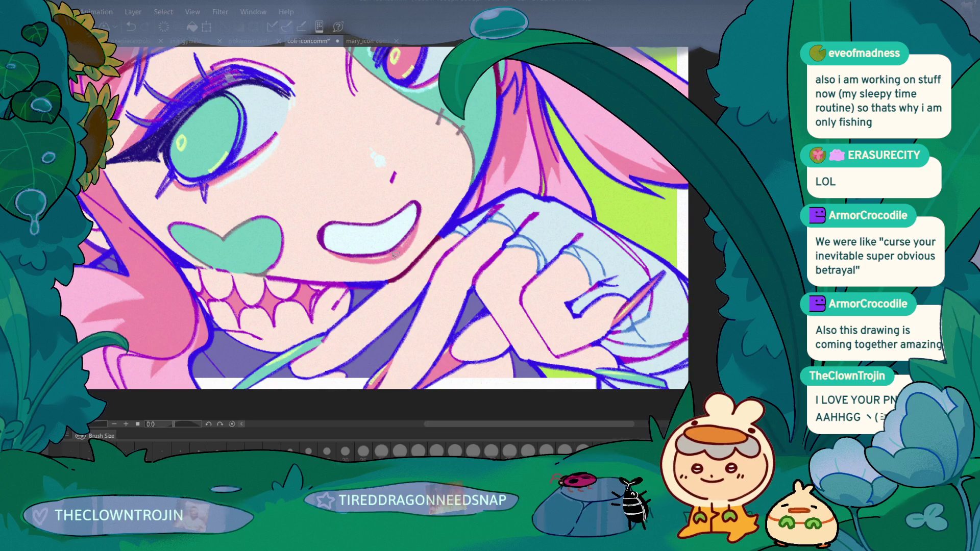
scroll(452, 204, "up", 2)
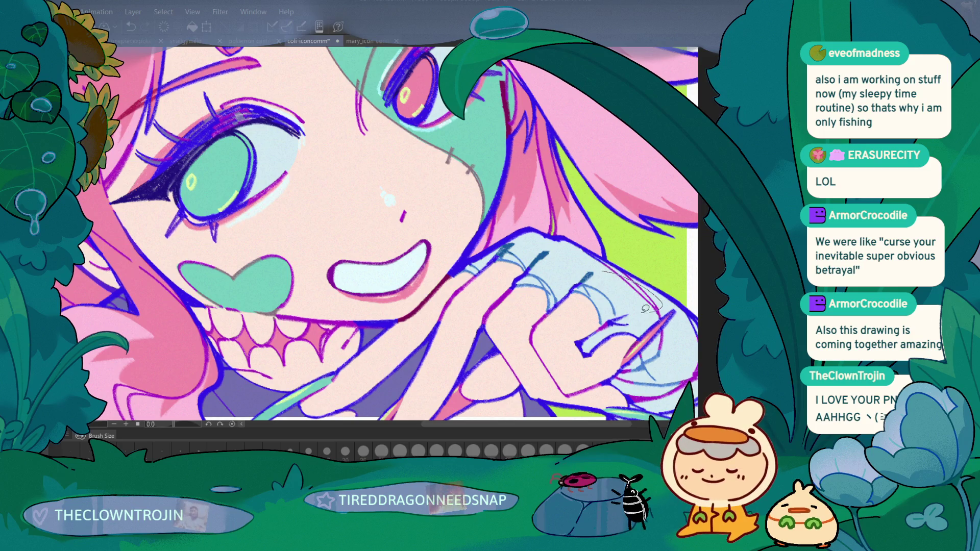
scroll(463, 143, "down", 2)
scroll(253, 346, "down", 2)
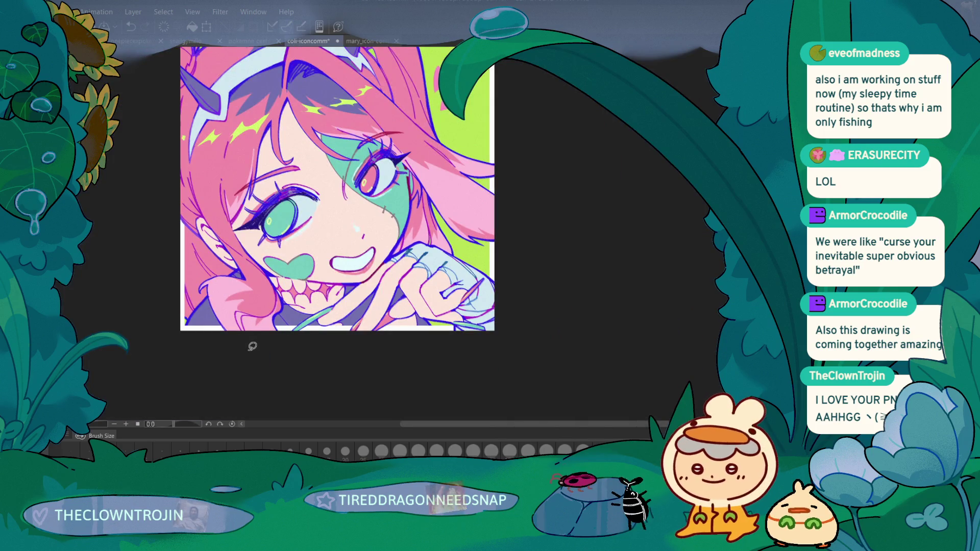
scroll(360, 298, "up", 2)
scroll(631, 307, "up", 1)
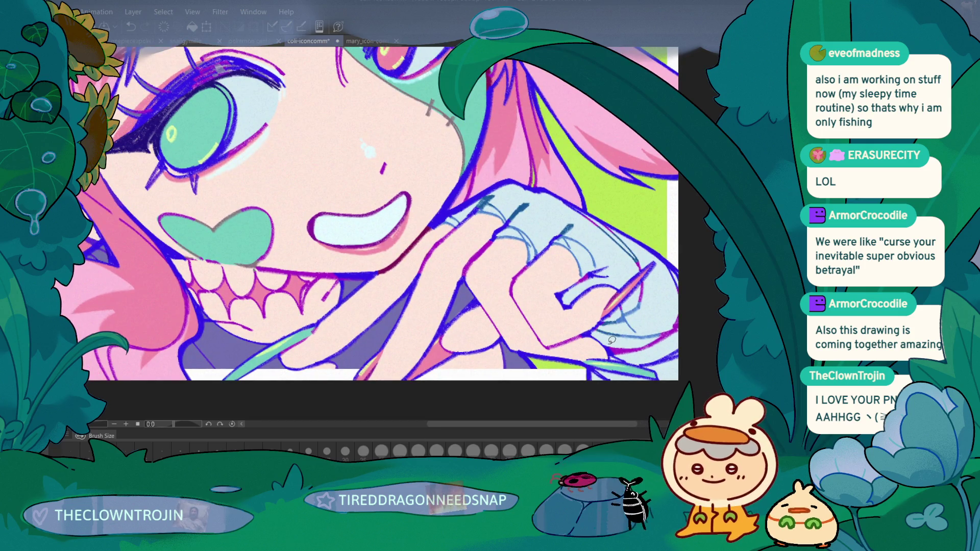
scroll(252, 366, "down", 3)
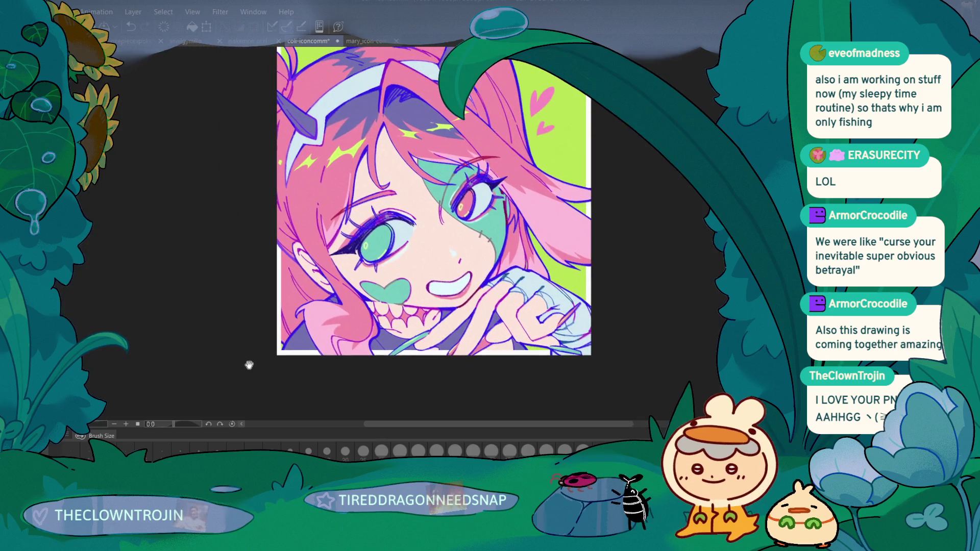
left_click_drag(252, 366, 223, 363)
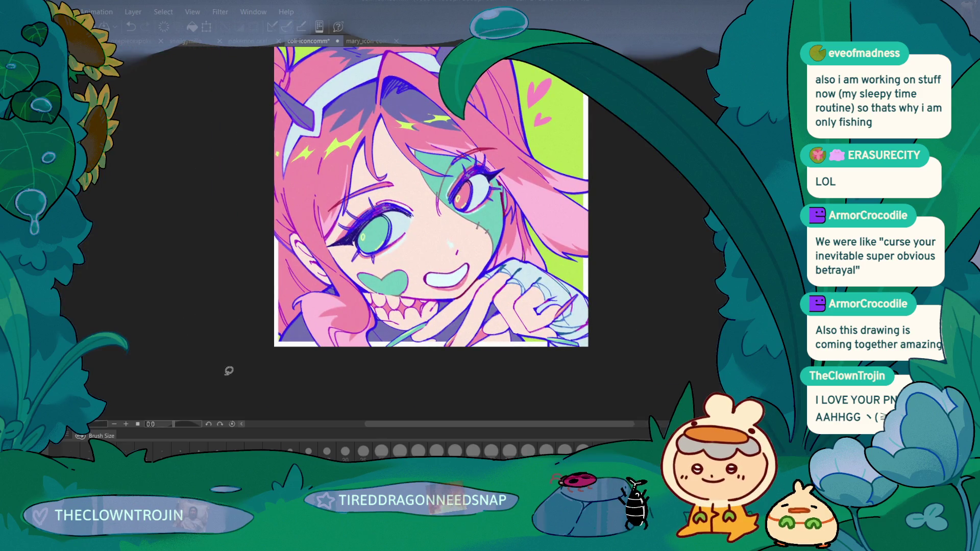
scroll(521, 291, "up", 3)
Paint a pink stroke on the fingernail, then clear the white border on the left and bottom
left_click_drag(650, 297, 602, 351)
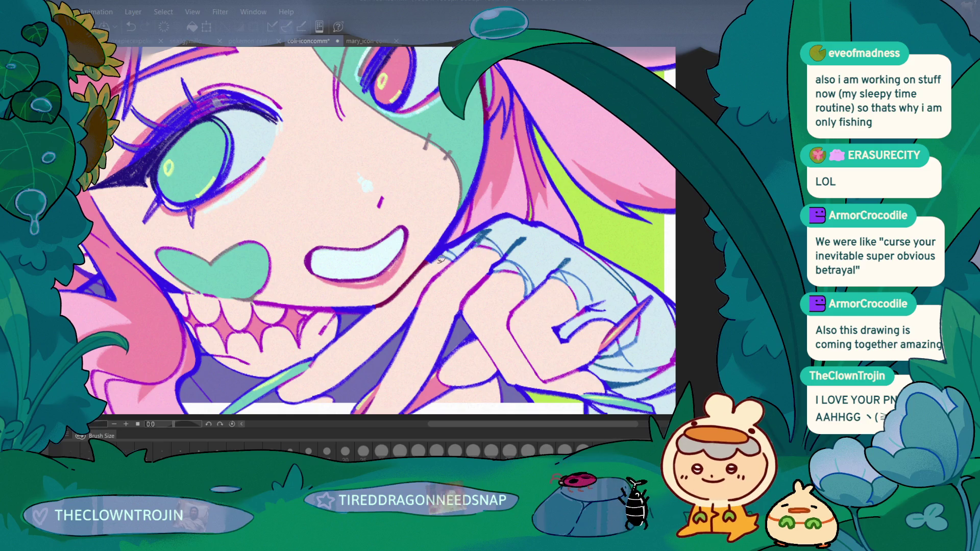
scroll(215, 384, "down", 5)
scroll(215, 383, "up", 4)
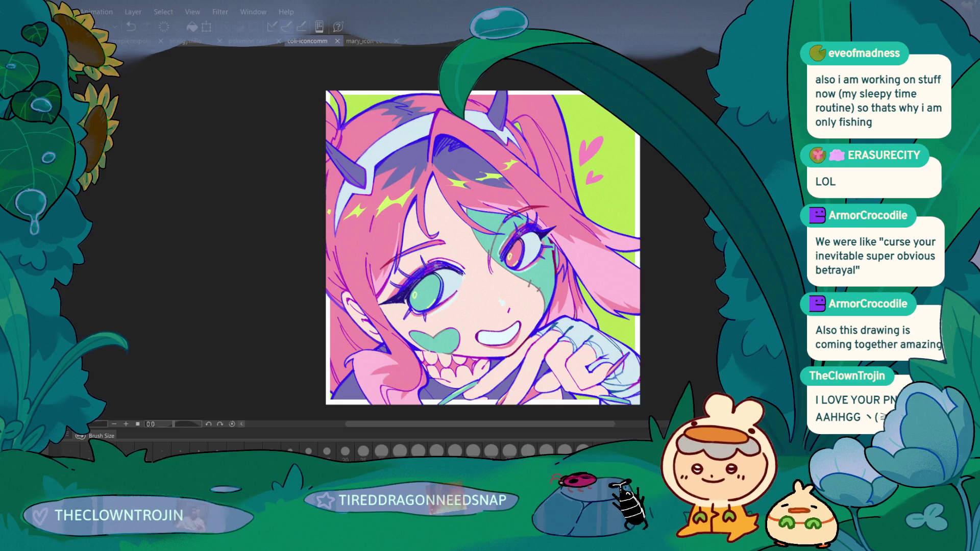
scroll(453, 209, "up", 6)
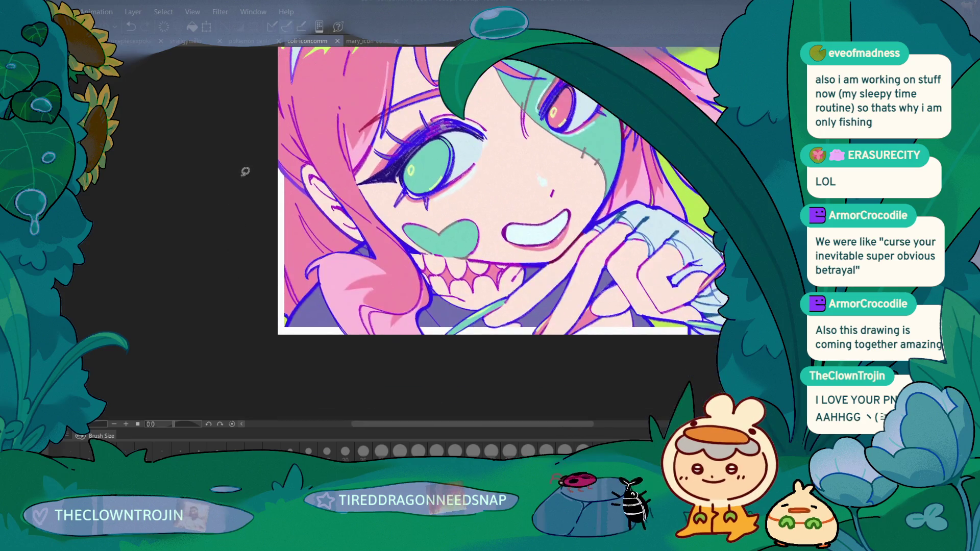
left_click_drag(452, 209, 453, 228)
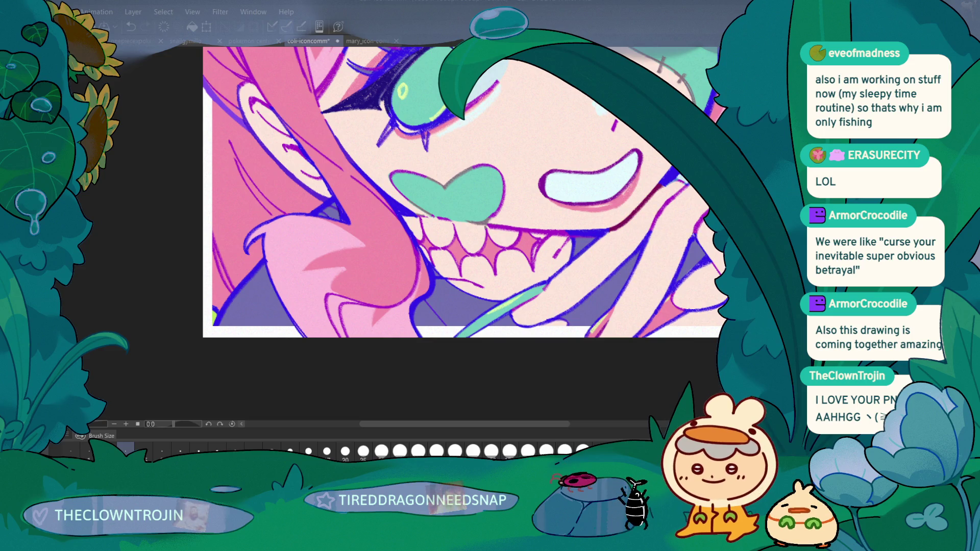
key("ctrl+z")
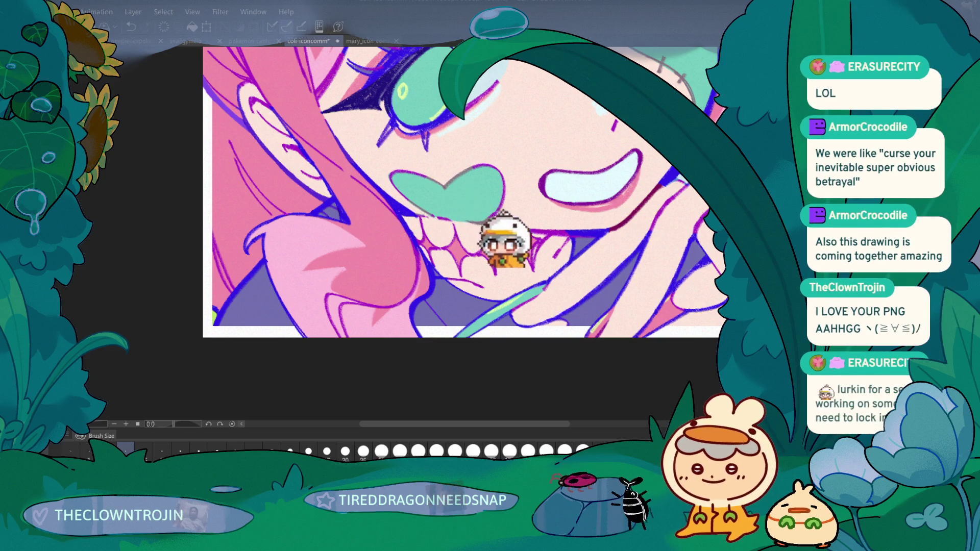
key("ctrl+y")
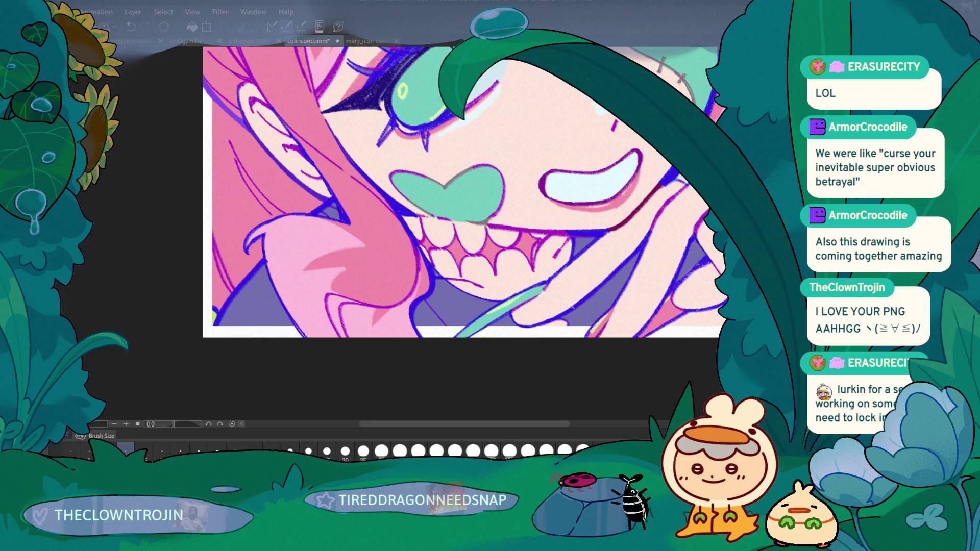
key("ctrl+z")
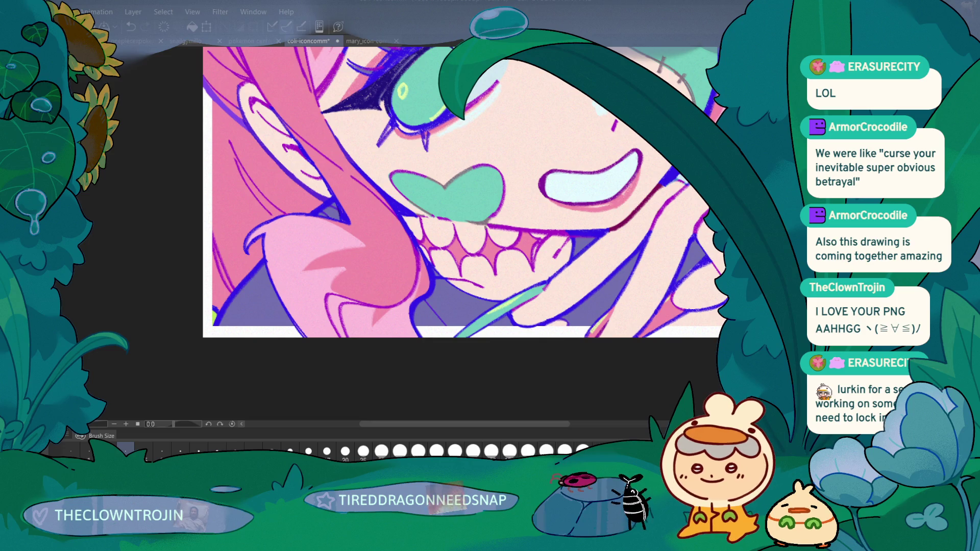
key("ctrl+z")
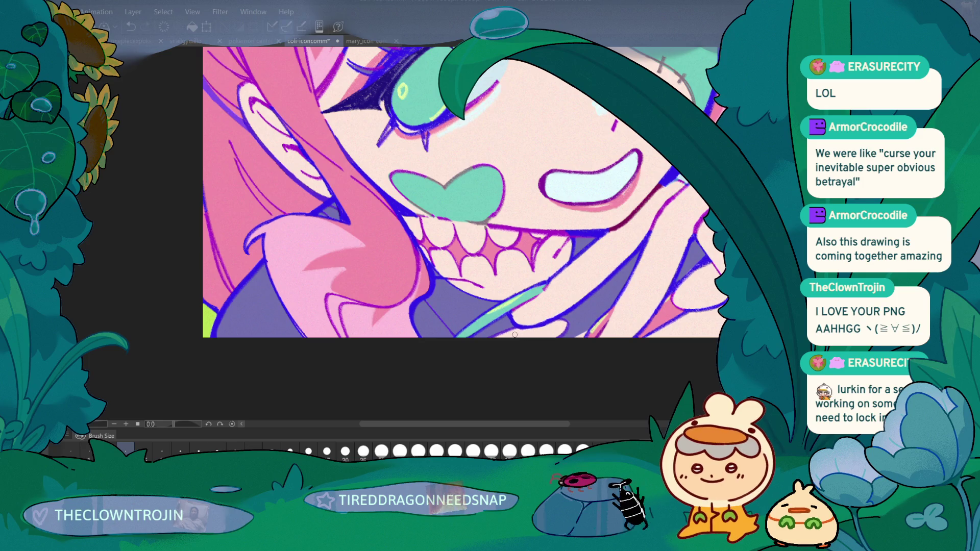
mouse_move(434, 340)
left_mouse_down()
mouse_move(342, 343)
mouse_move(340, 357)
left_mouse_up()
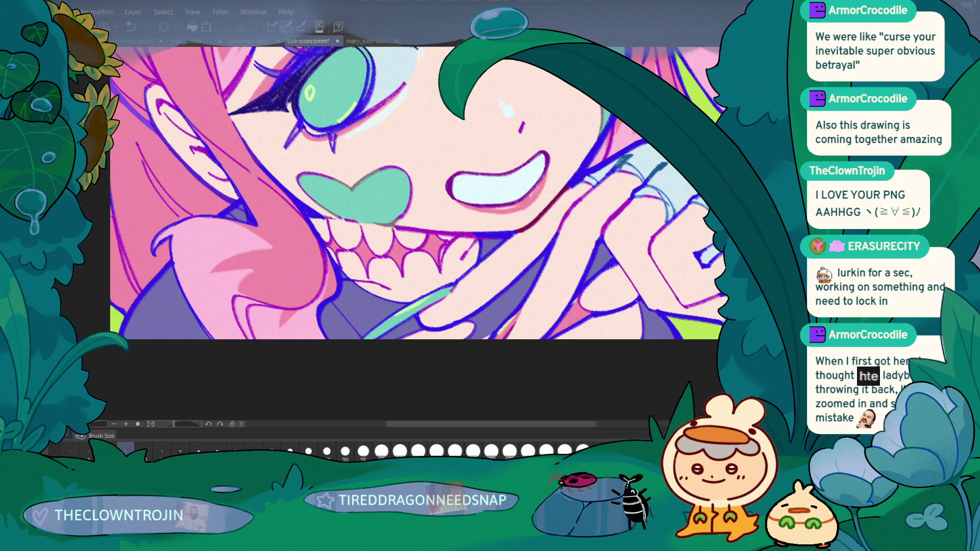
Sample a colour from the hand, undo the last stroke, and pan to the teeth's green line
scroll(409, 194, "right", 5)
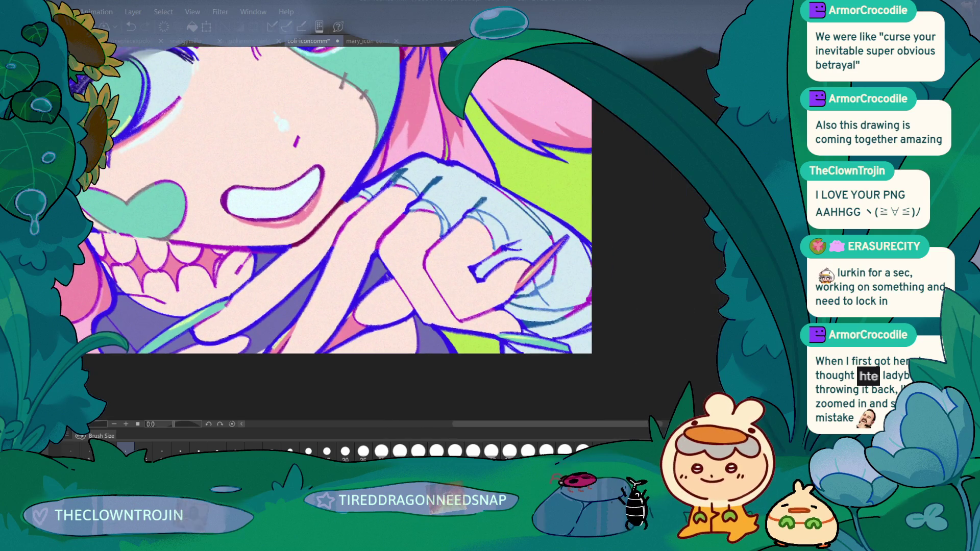
left_click(429, 263, "alt")
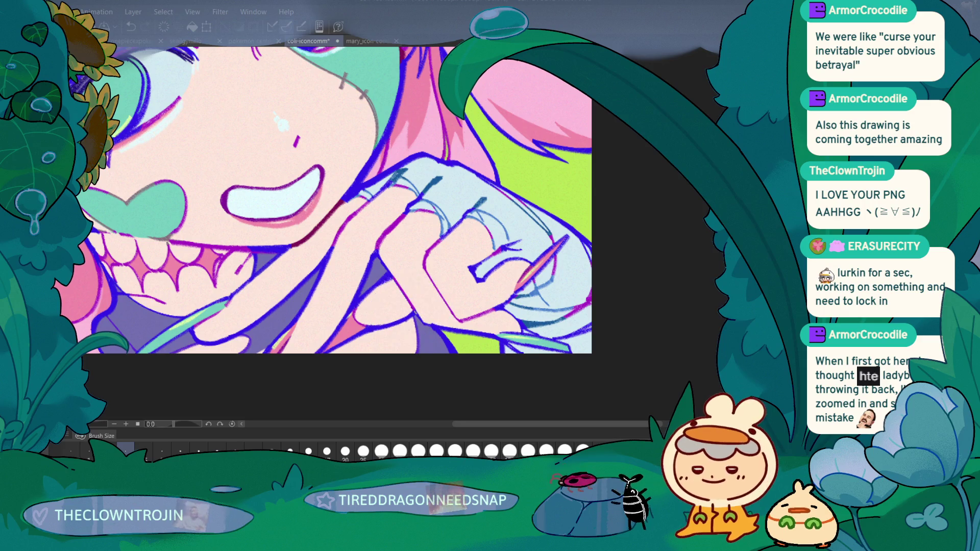
scroll(428, 325, "down", 5)
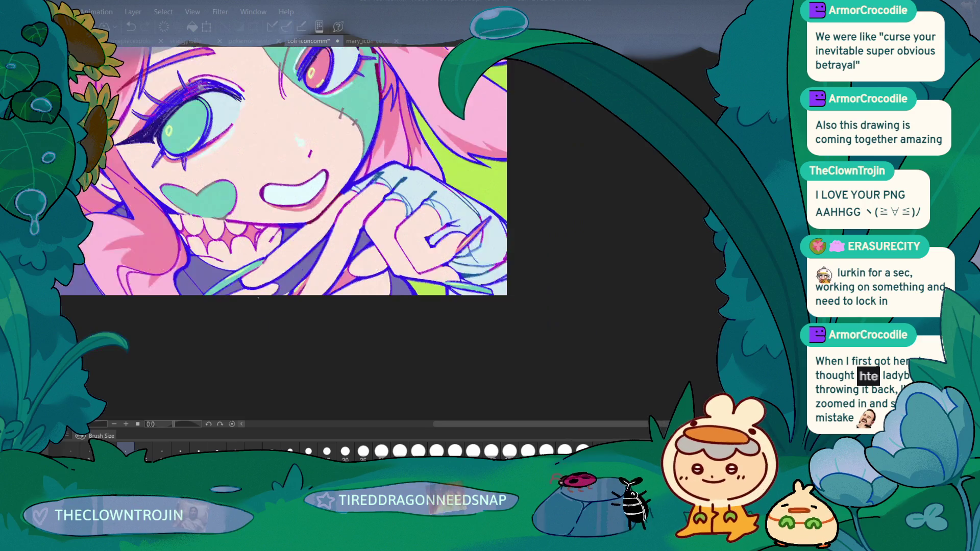
scroll(505, 256, "up", 4)
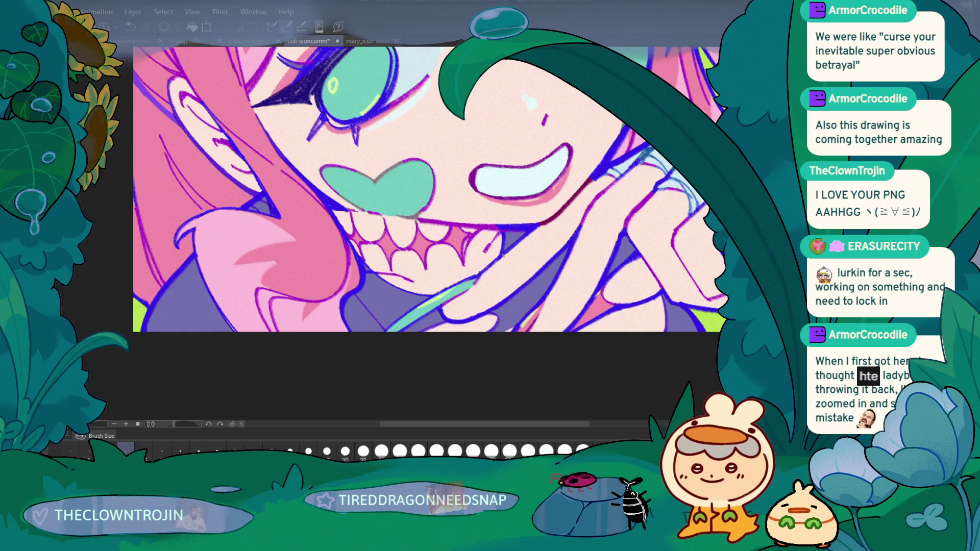
key("ctrl+z")
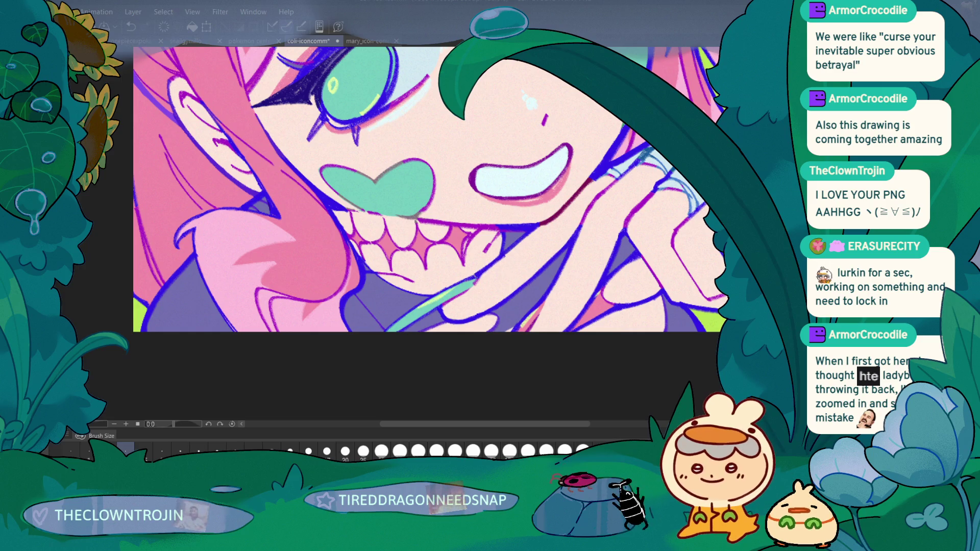
left_click_drag(450, 241, 589, 255)
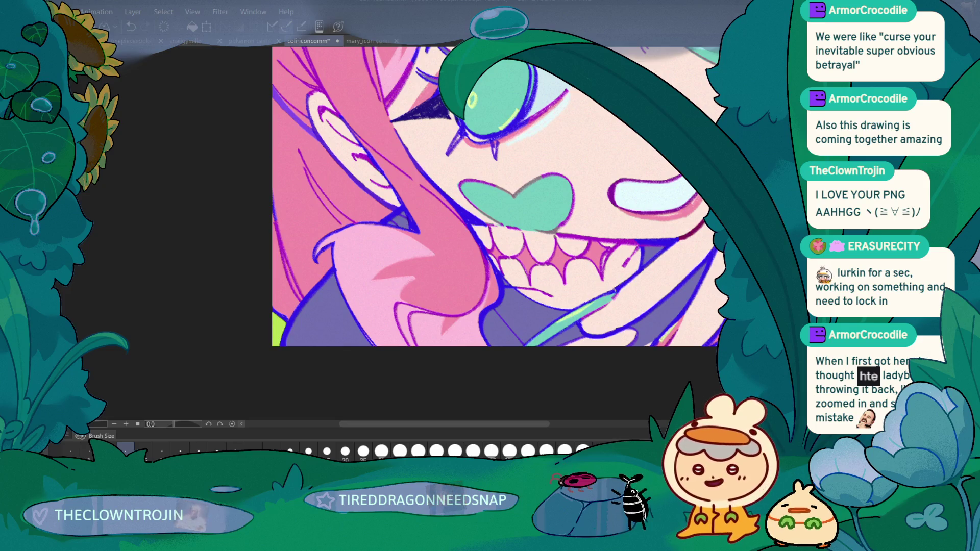
Add darker strokes along the mint-green line below the grin, discarding failed tries
left_click_drag(530, 337, 577, 307)
key("ctrl+z")
mouse_move(531, 337)
left_mouse_down()
mouse_move(576, 306)
mouse_move(518, 349)
left_mouse_up()
key("ctrl+z")
key("ctrl+z")
left_click_drag(569, 311, 522, 342)
key("ctrl+z")
mouse_move(574, 309)
left_mouse_down()
mouse_move(540, 333)
mouse_move(551, 324)
left_mouse_up()
key("ctrl+z")
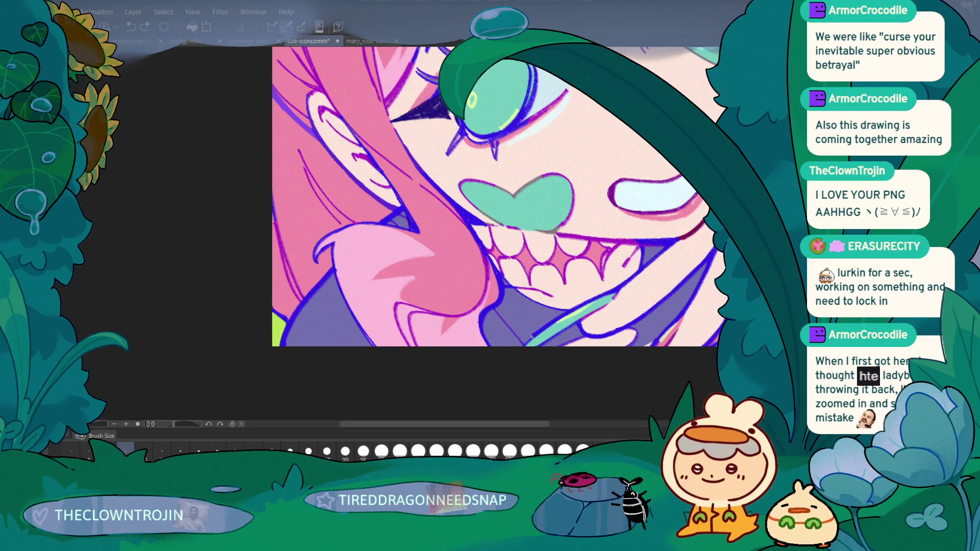
left_click_drag(582, 335, 526, 355)
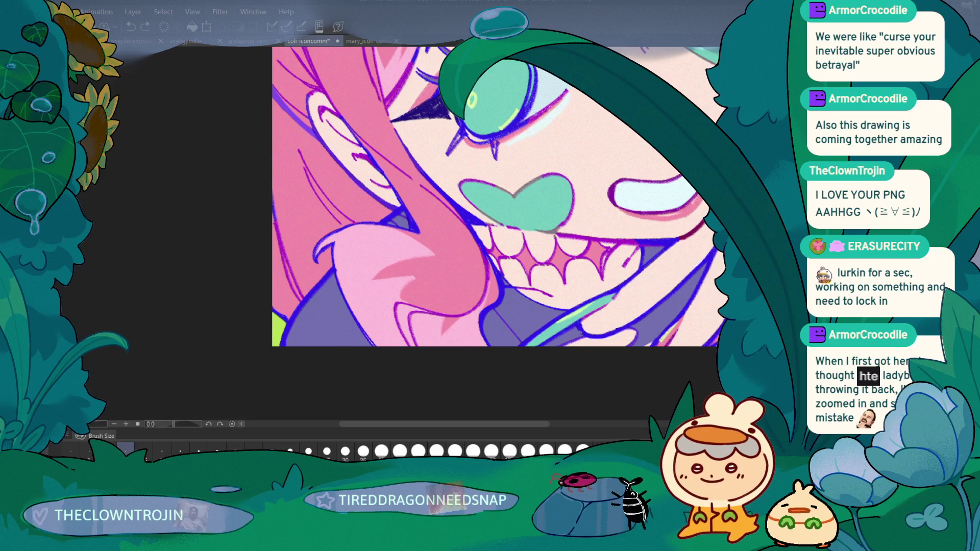
mouse_move(587, 327)
left_mouse_down()
mouse_move(399, 326)
mouse_move(333, 345)
mouse_move(323, 213)
mouse_move(337, 235)
left_mouse_up()
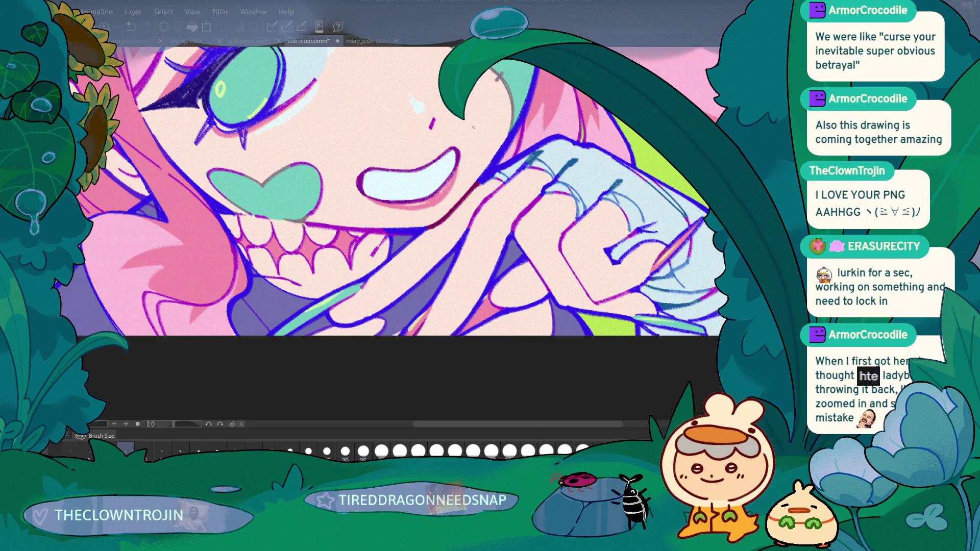
scroll(481, 134, "down", 3)
scroll(564, 271, "up", 3)
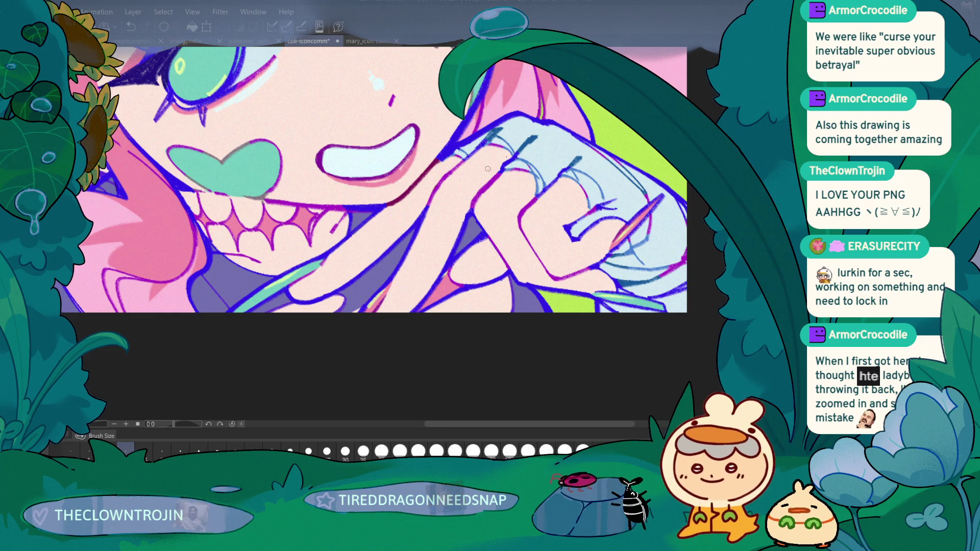
Compare the canvas with and without the new shading, keep it, and show the whole illustration
left_click_drag(519, 240, 571, 176)
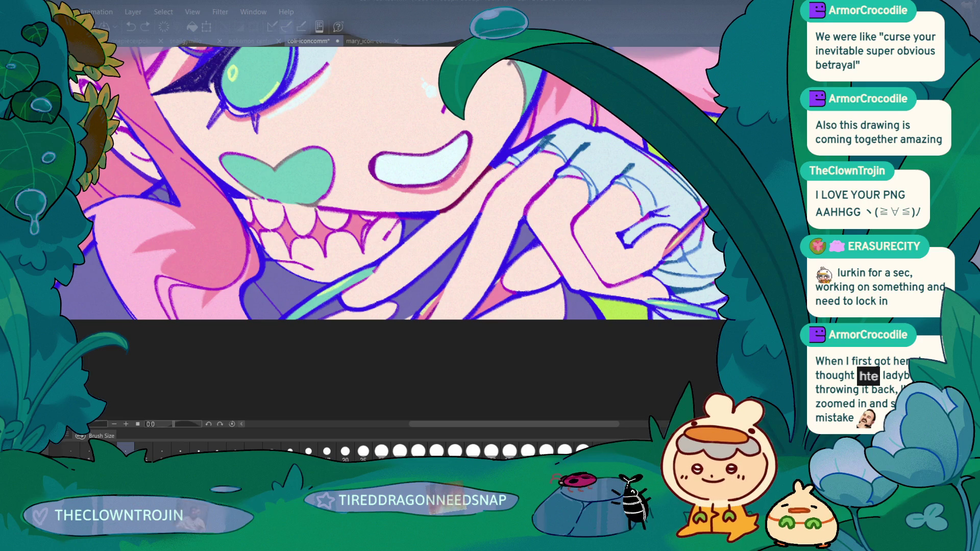
key("ctrl+z")
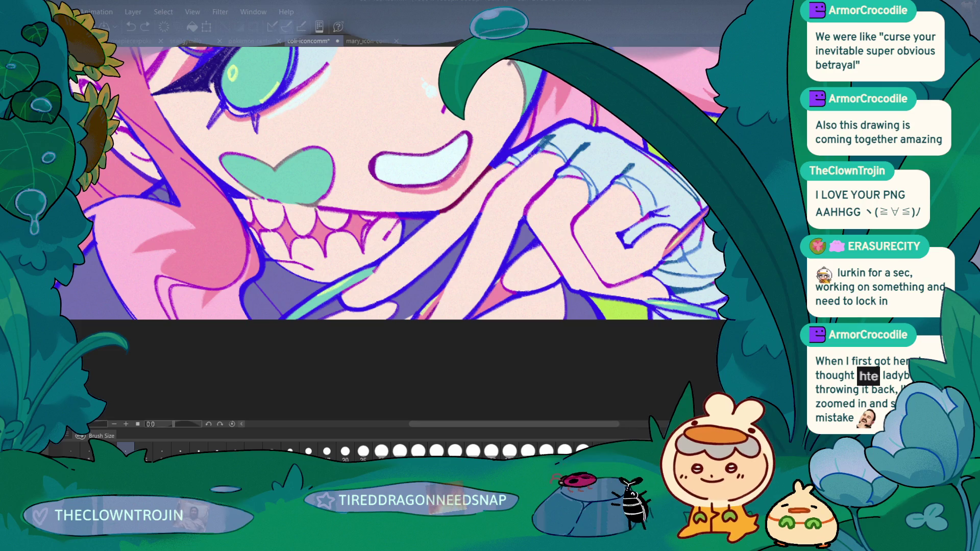
key("ctrl+y")
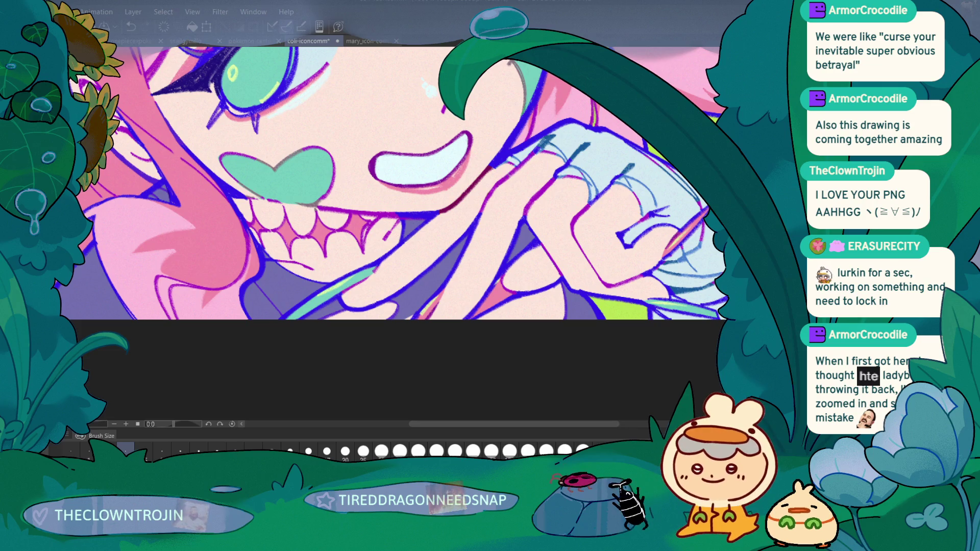
key("ctrl+z")
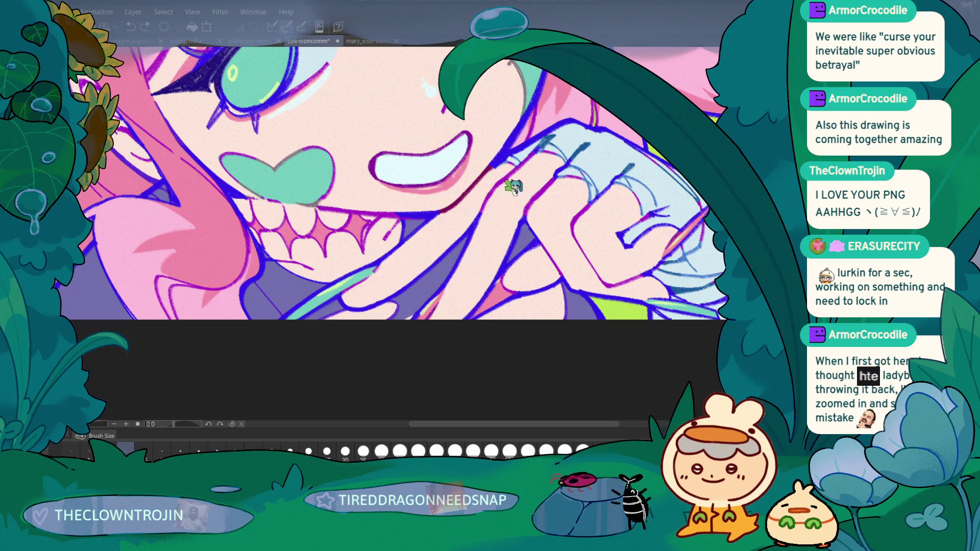
key("ctrl+y")
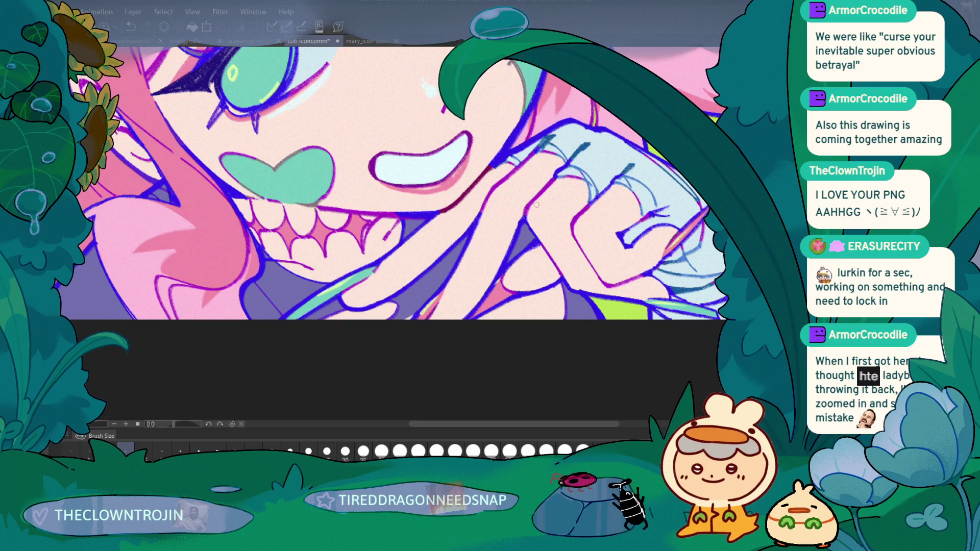
scroll(246, 350, "down", 5)
mouse_move(218, 317)
left_mouse_down()
mouse_move(333, 385)
mouse_move(210, 376)
mouse_move(197, 310)
mouse_move(221, 367)
left_mouse_up()
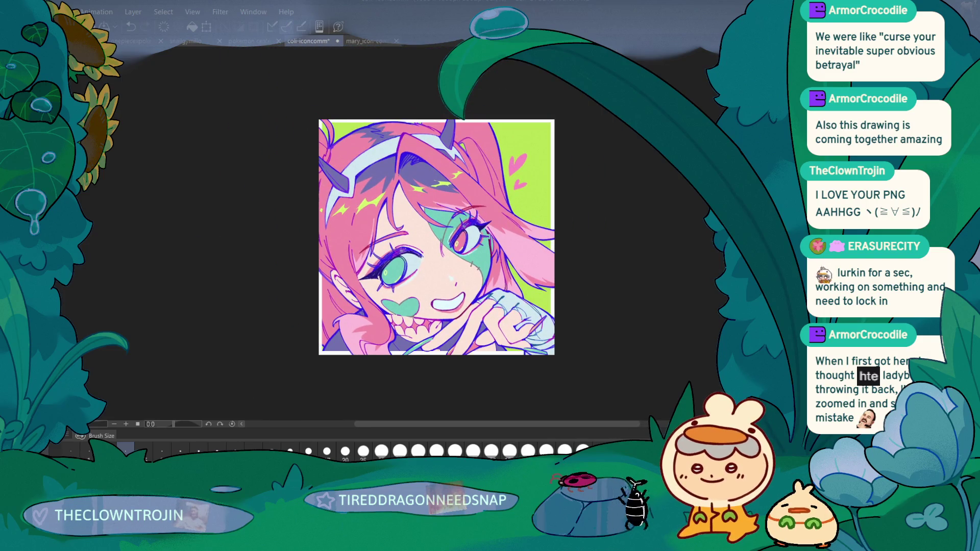
scroll(546, 202, "up", 6)
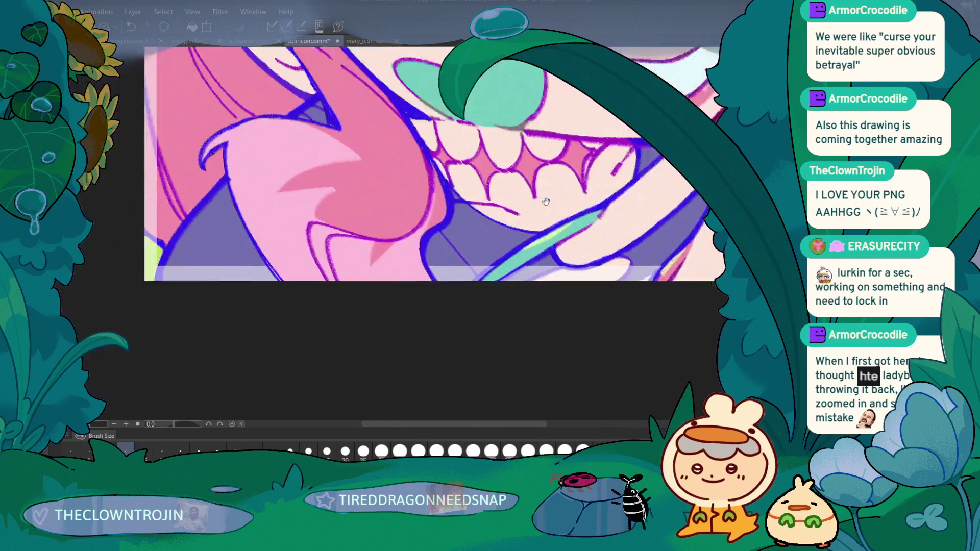
left_click_drag(546, 201, 572, 191)
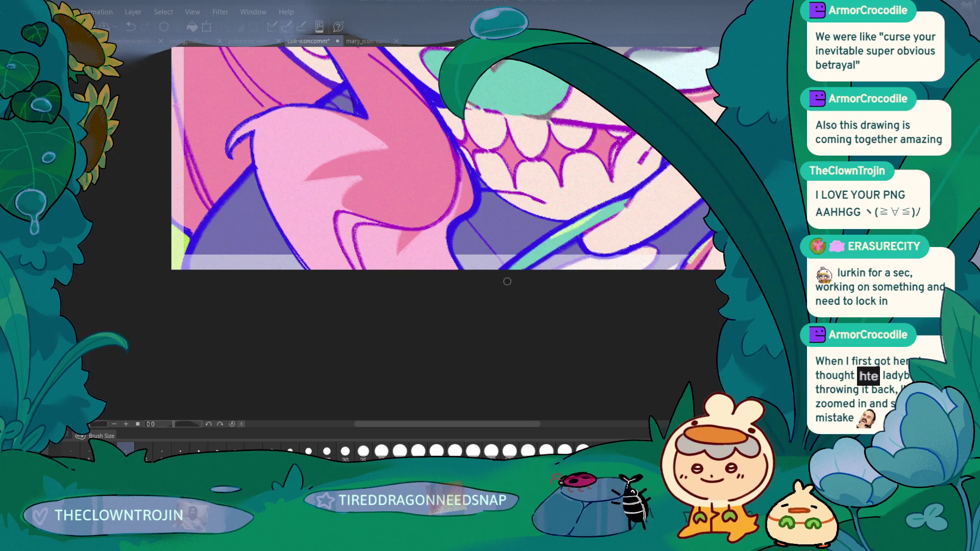
scroll(539, 259, "up", 1)
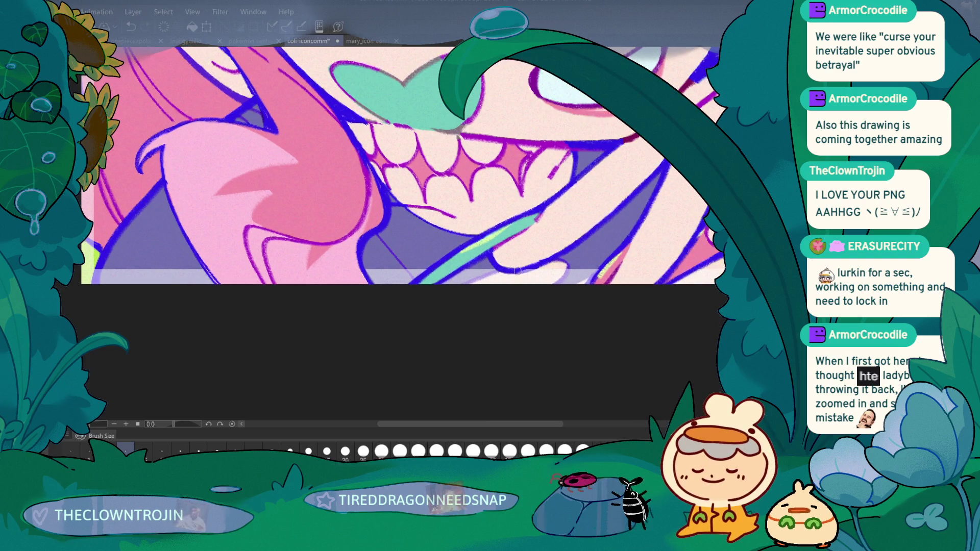
scroll(586, 215, "up", 1)
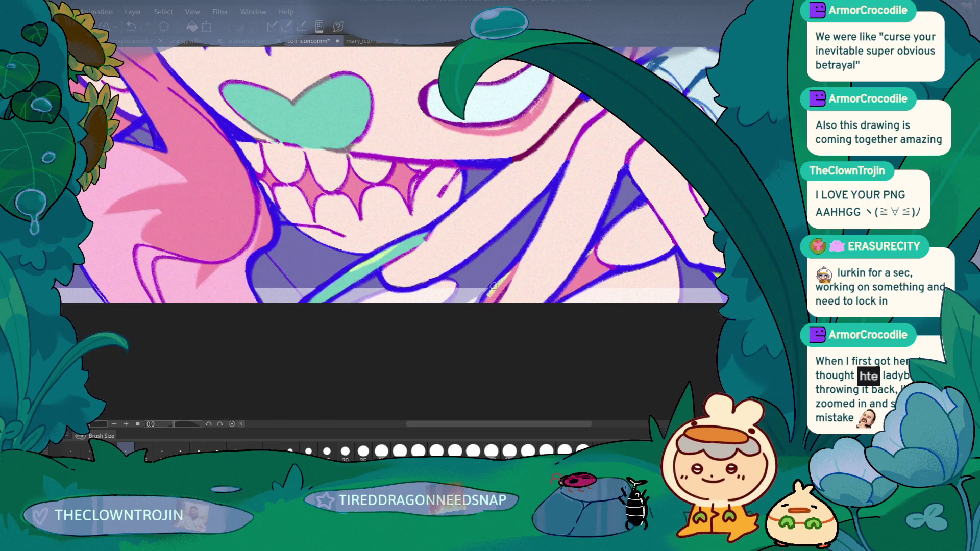
mouse_move(564, 298)
left_mouse_down()
mouse_move(474, 291)
mouse_move(299, 198)
mouse_move(382, 238)
mouse_move(369, 197)
left_mouse_up()
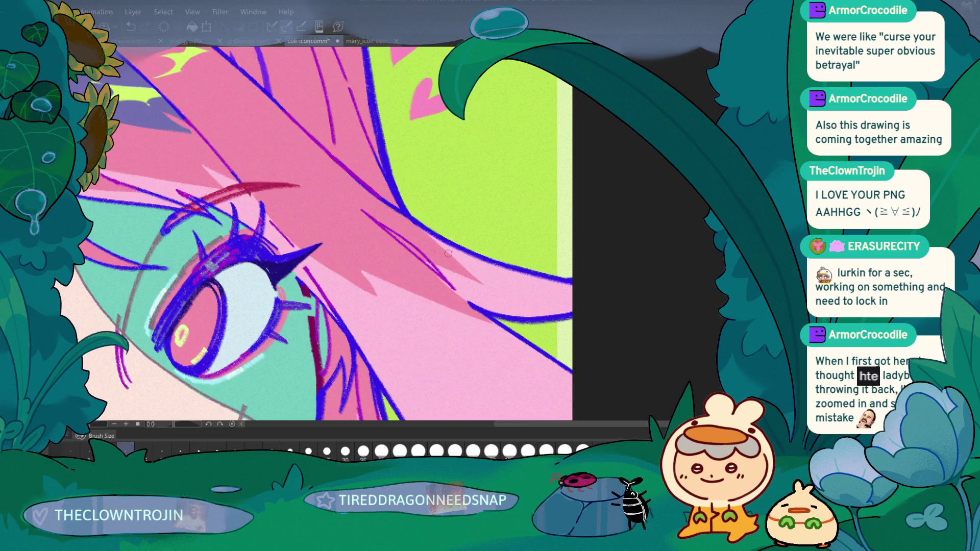
scroll(470, 255, "down", 5)
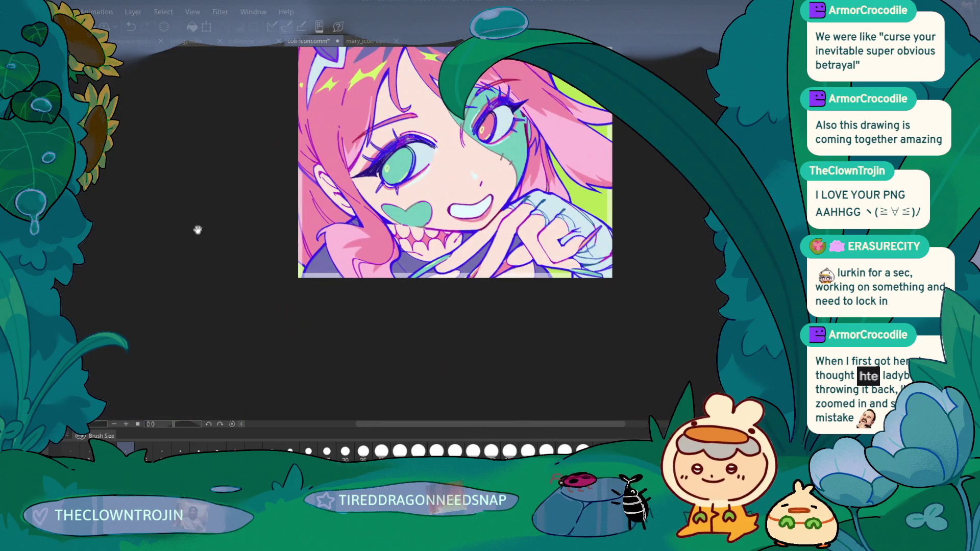
left_click_drag(199, 237, 210, 324)
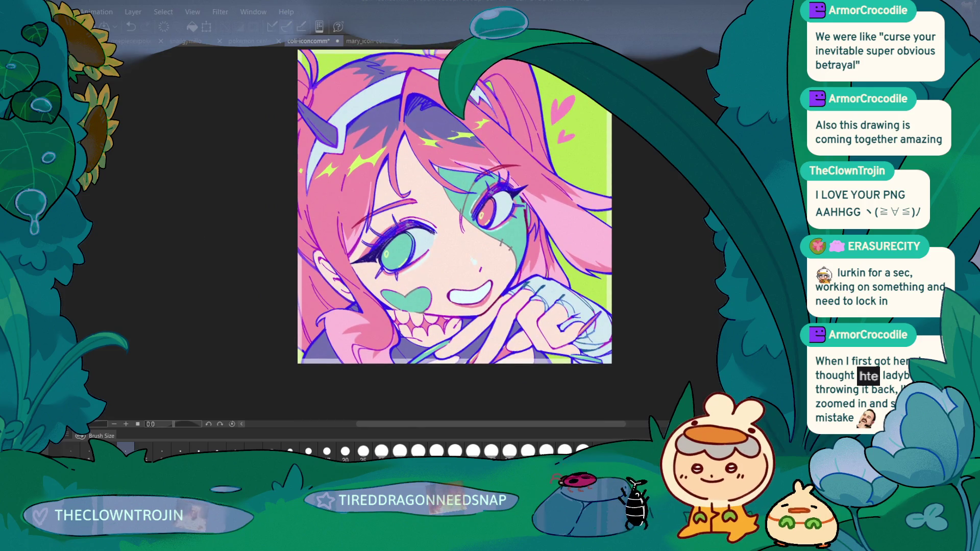
scroll(243, 251, "down", 3)
scroll(319, 347, "up", 2)
left_click_drag(318, 347, 309, 367)
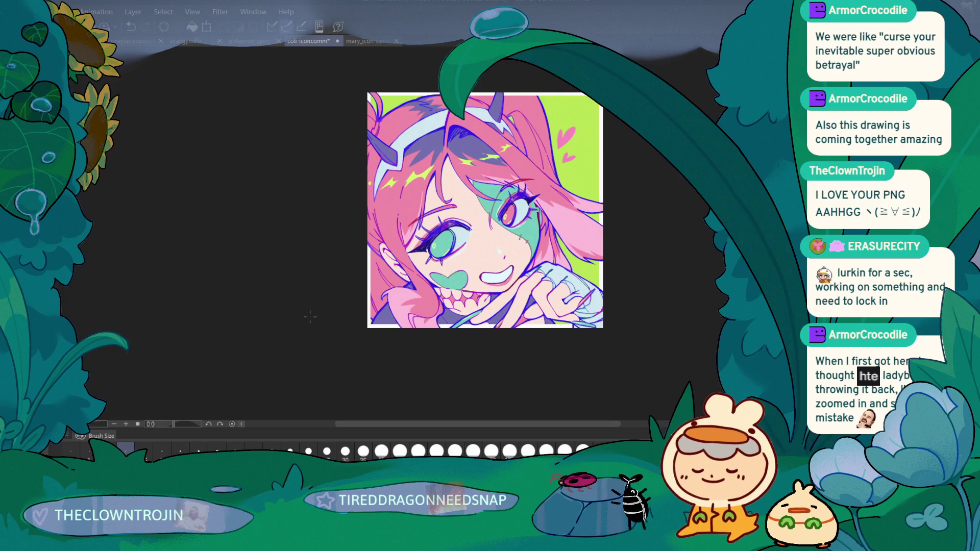
key("ctrl+plus")
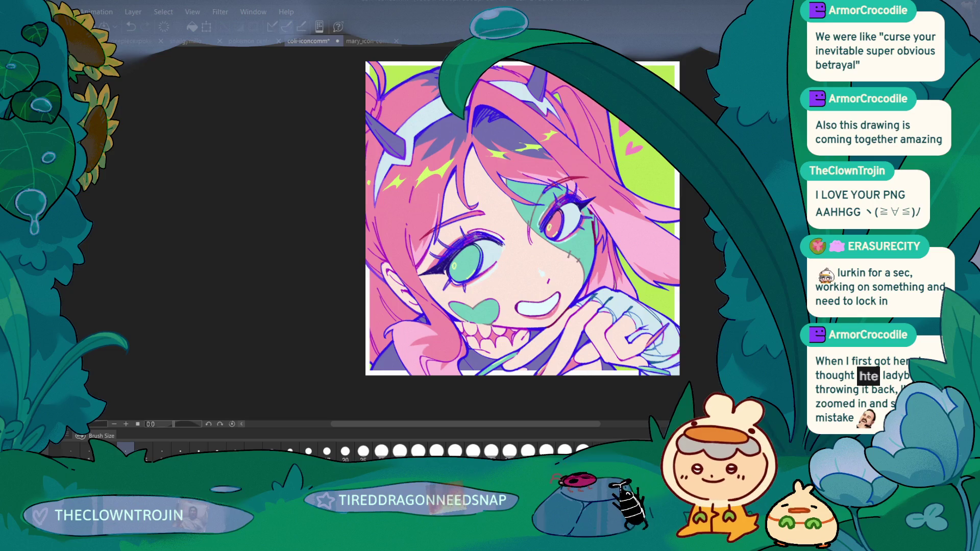
Draw a thin diagonal line across the right eye after discarding a trial curve on the iris
scroll(463, 236, "up", 4)
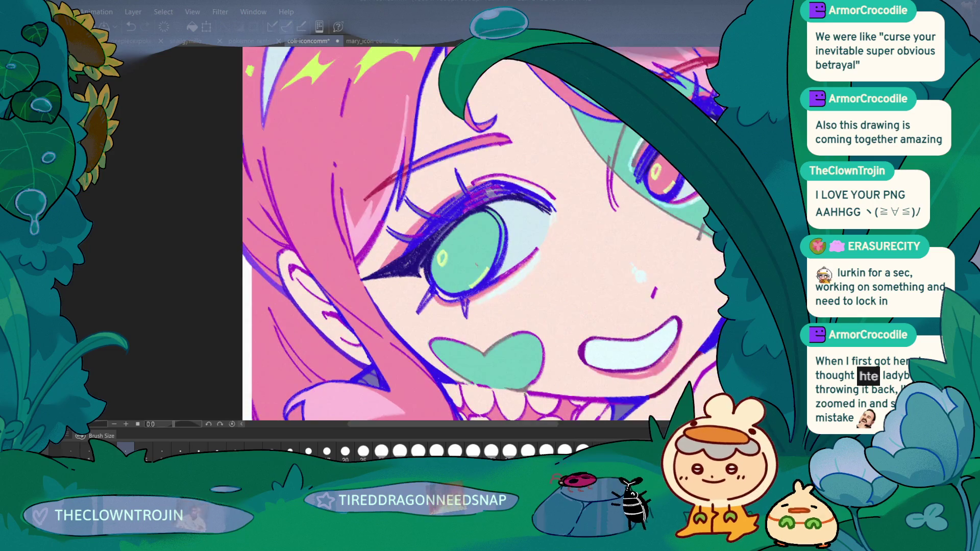
mouse_move(475, 269)
left_mouse_down()
mouse_move(510, 244)
mouse_move(501, 269)
left_mouse_up()
key("ctrl+z")
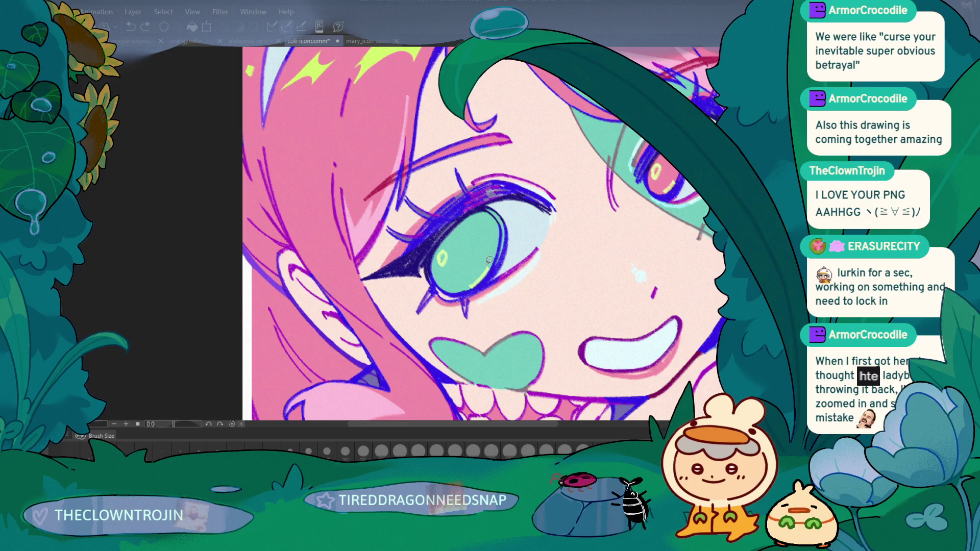
left_click_drag(675, 176, 660, 188)
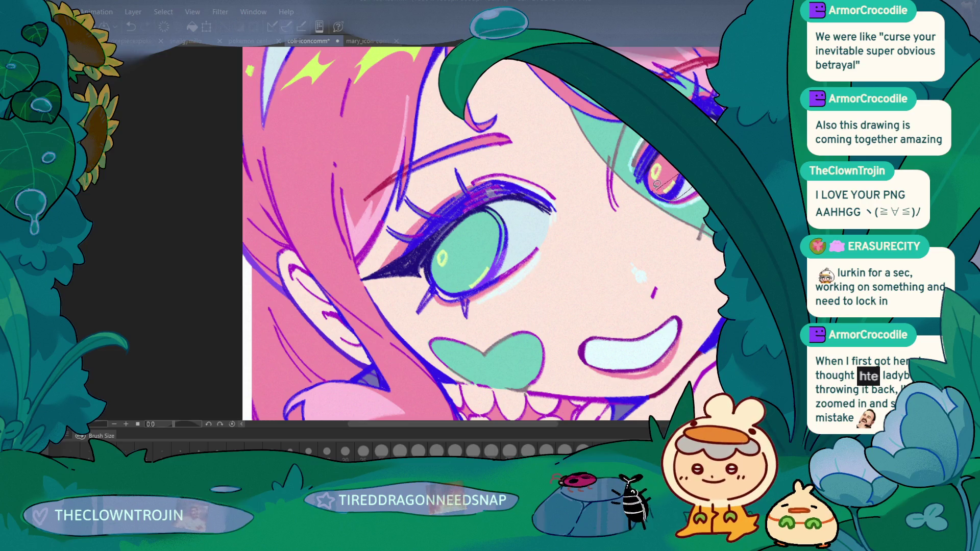
key("ctrl+0")
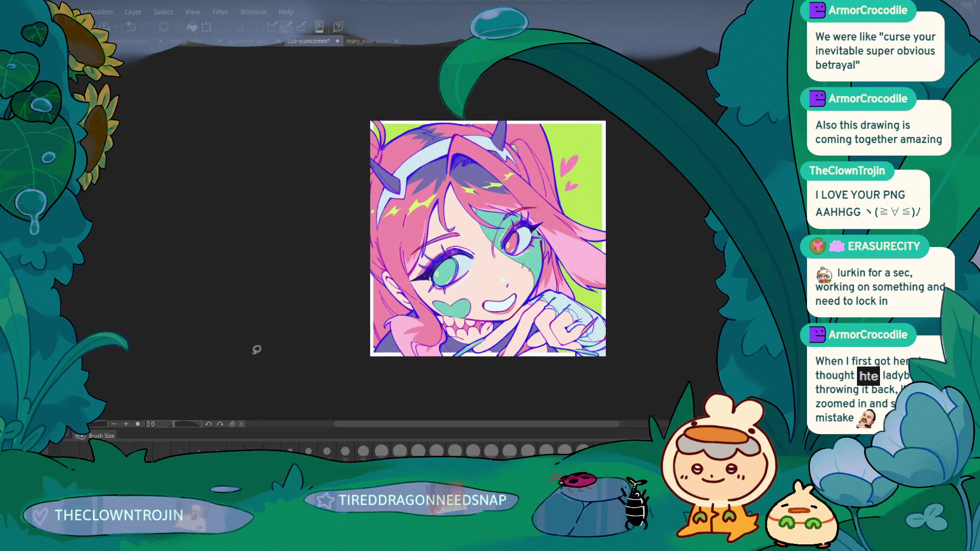
Loop selections around the pink eyebrow stroke and its tip
scroll(470, 218, "up", 10)
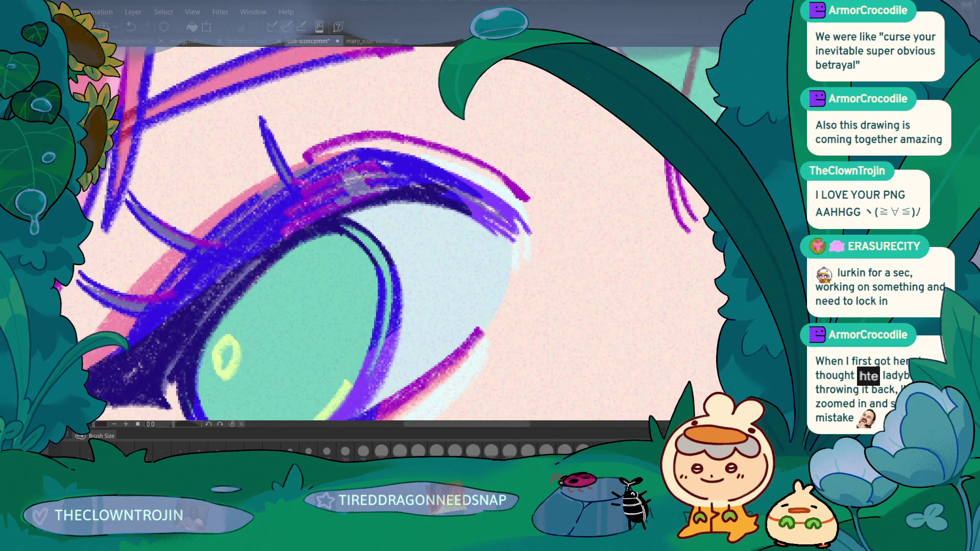
scroll(566, 217, "down", 4)
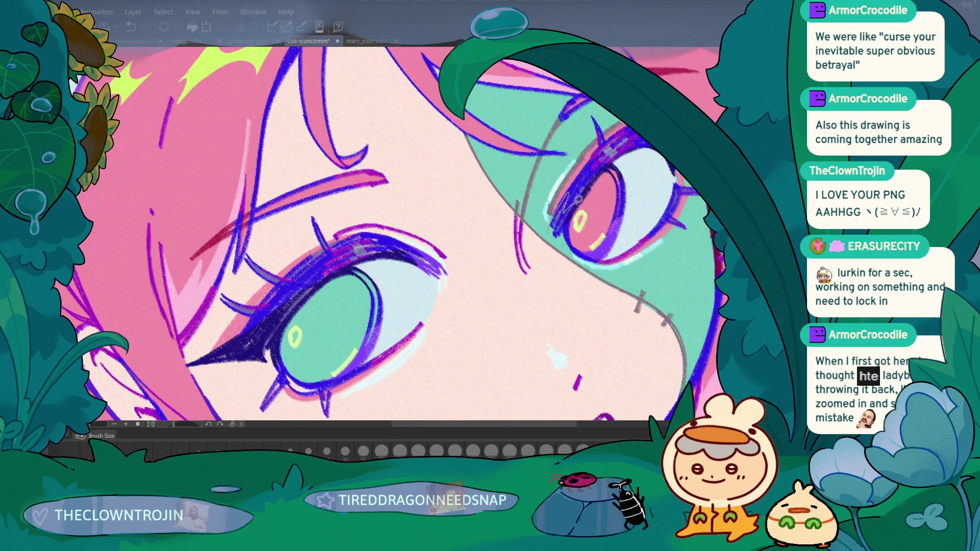
scroll(244, 205, "down", 3)
scroll(244, 205, "down", 2)
scroll(175, 323, "up", 1)
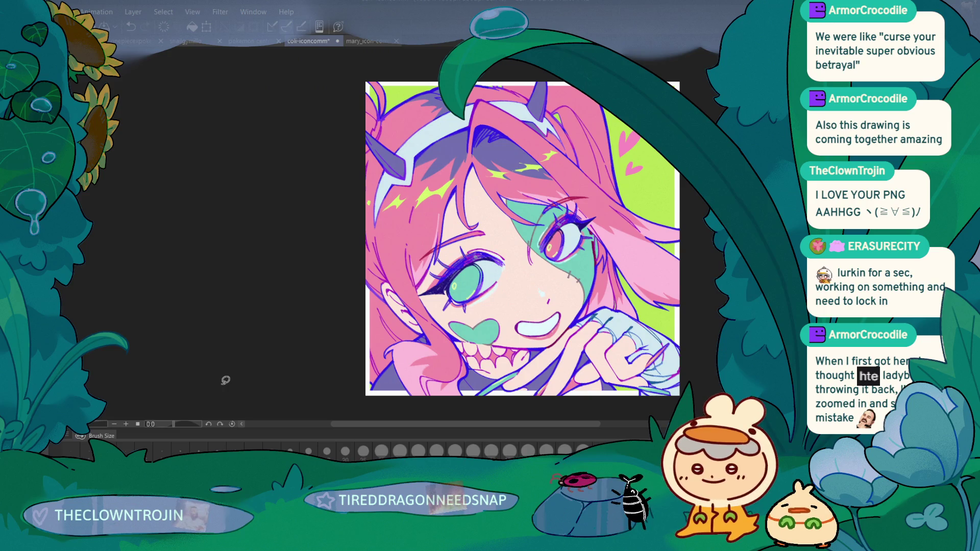
scroll(225, 381, "up", 2)
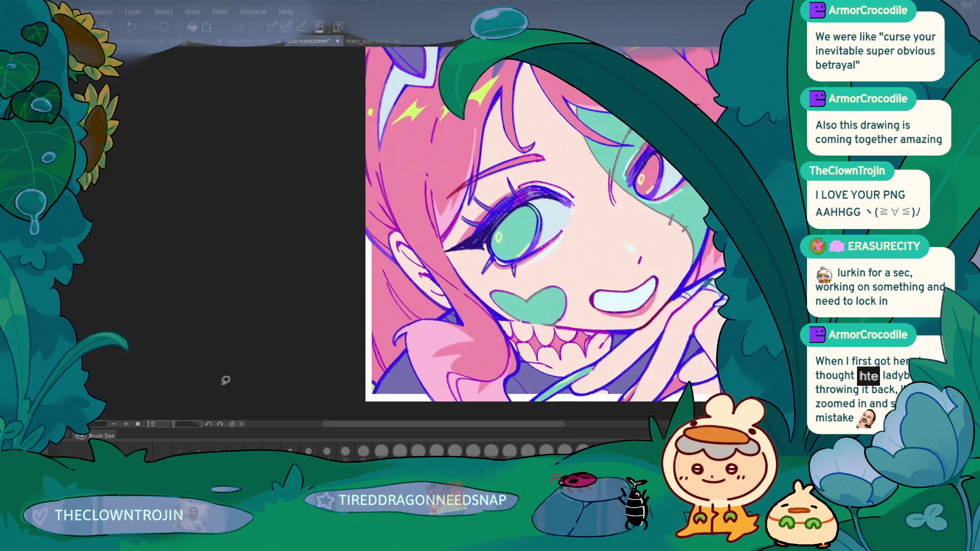
scroll(587, 149, "up", 2)
mouse_move(537, 238)
left_mouse_down()
mouse_move(530, 252)
mouse_move(560, 250)
mouse_move(593, 221)
mouse_move(537, 233)
left_mouse_up()
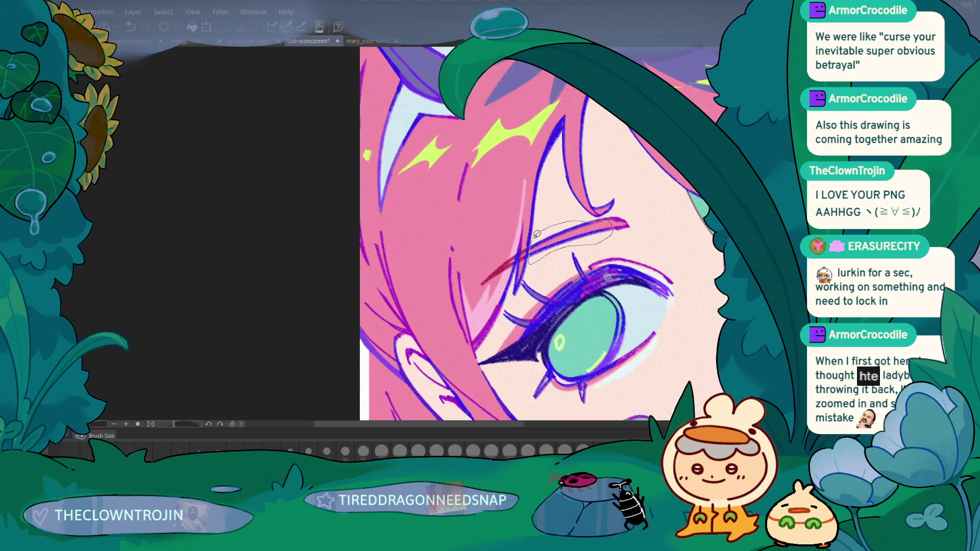
scroll(537, 233, "down", 3)
scroll(552, 223, "up", 2)
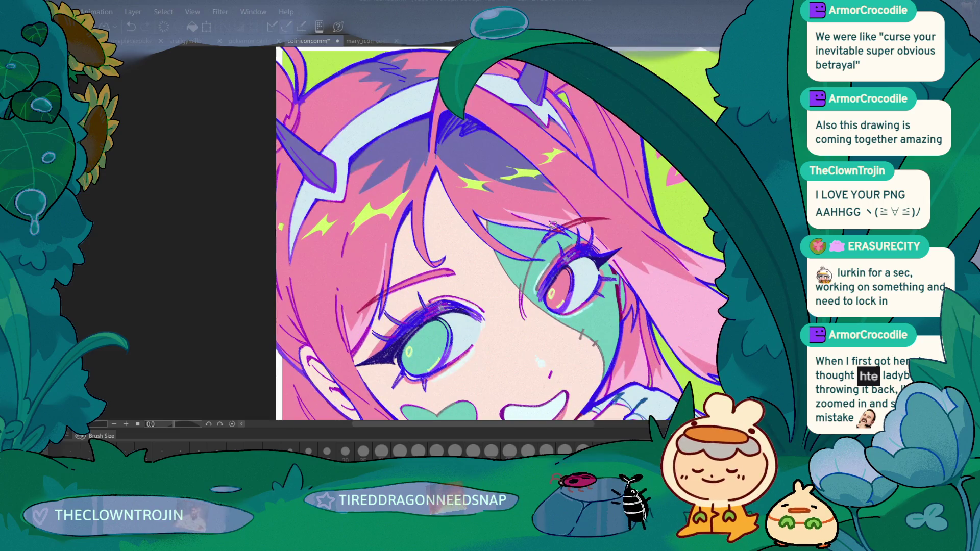
scroll(553, 223, "up", 2)
mouse_move(551, 225)
left_mouse_down()
mouse_move(568, 228)
mouse_move(576, 246)
mouse_move(542, 234)
left_mouse_up()
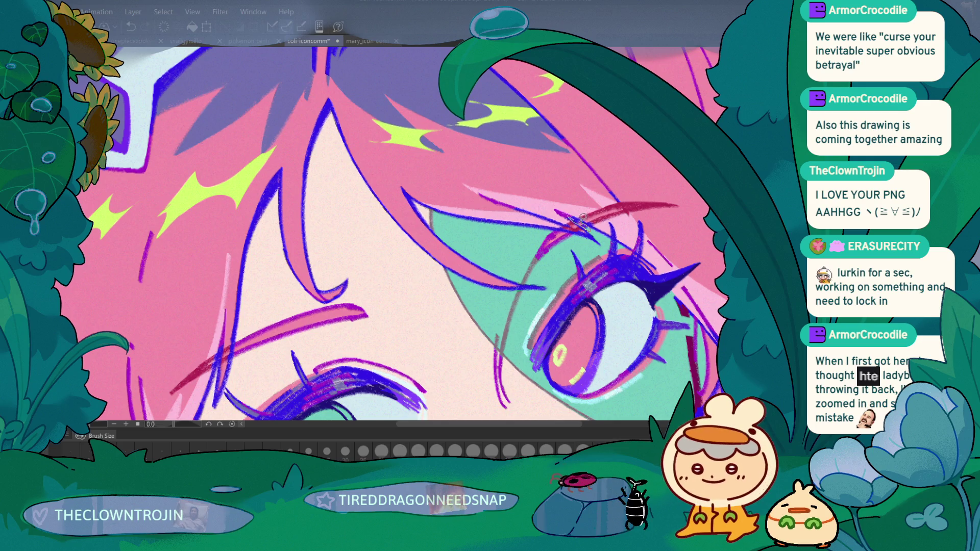
Draw a pink stroke along the eyelid and undo the stray red stroke above the right eye
scroll(549, 213, "down", 4)
left_click_drag(236, 360, 226, 312)
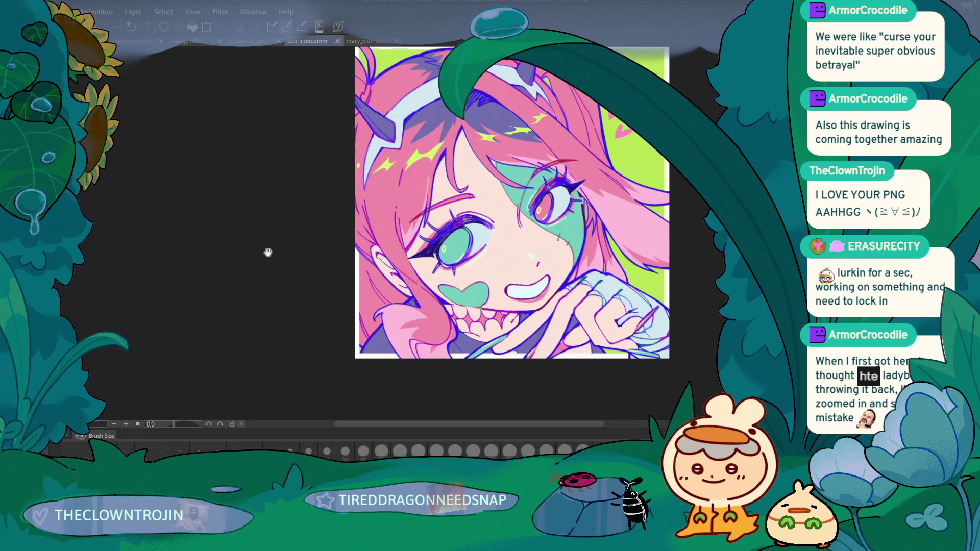
left_click_drag(268, 250, 275, 361)
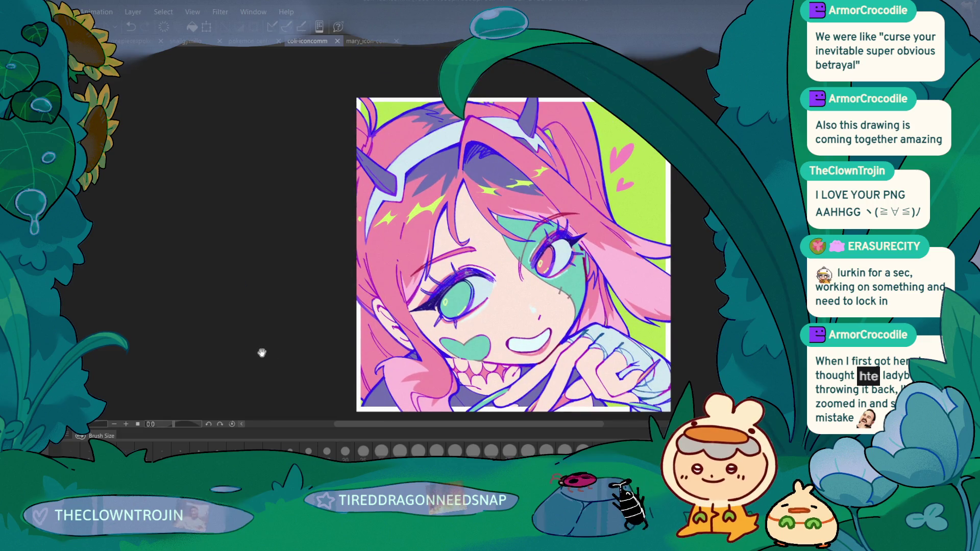
scroll(261, 352, "up", 4)
left_click_drag(274, 359, 275, 346)
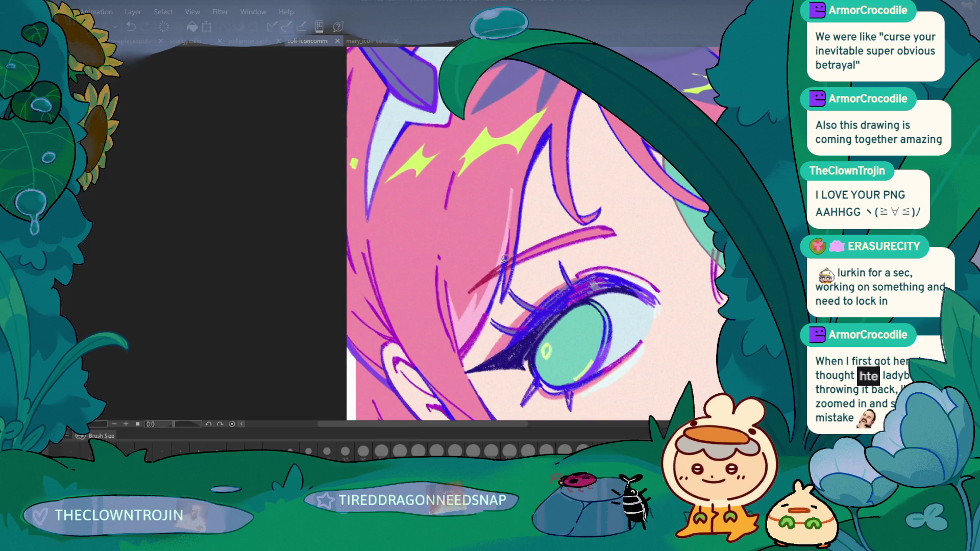
left_click_drag(503, 264, 511, 254)
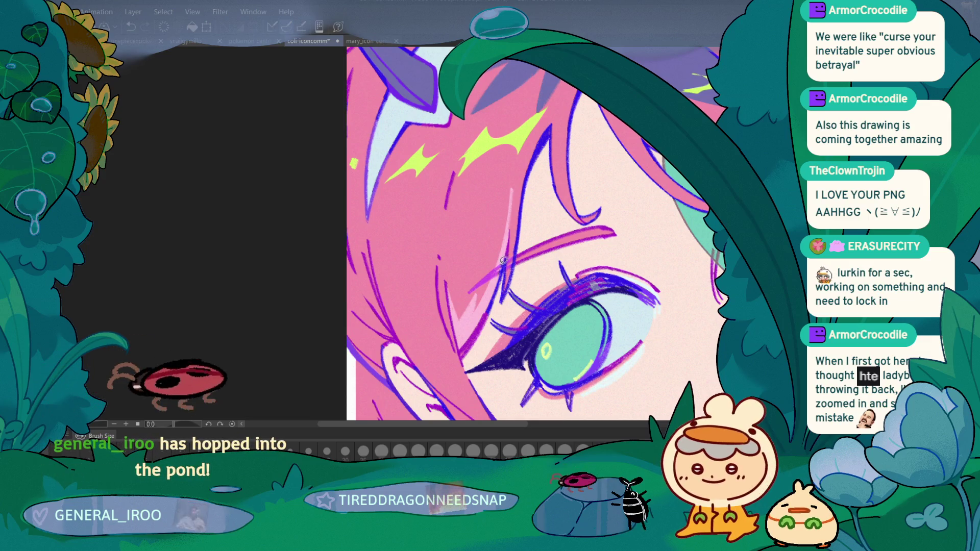
scroll(485, 250, "right", 5)
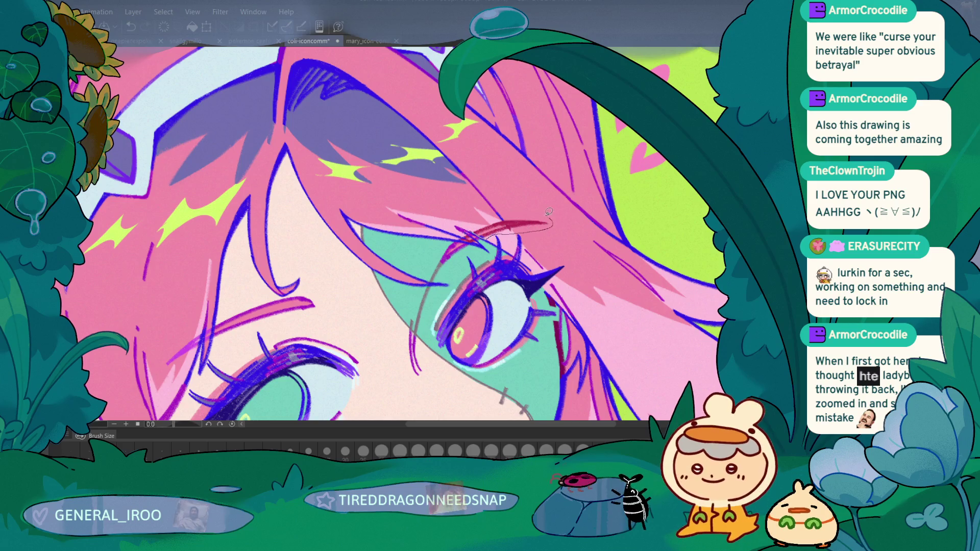
key("ctrl+z")
Draw a thin lash stroke, undo it near the lash tip, and fit the canvas to view
scroll(619, 181, "left", 5)
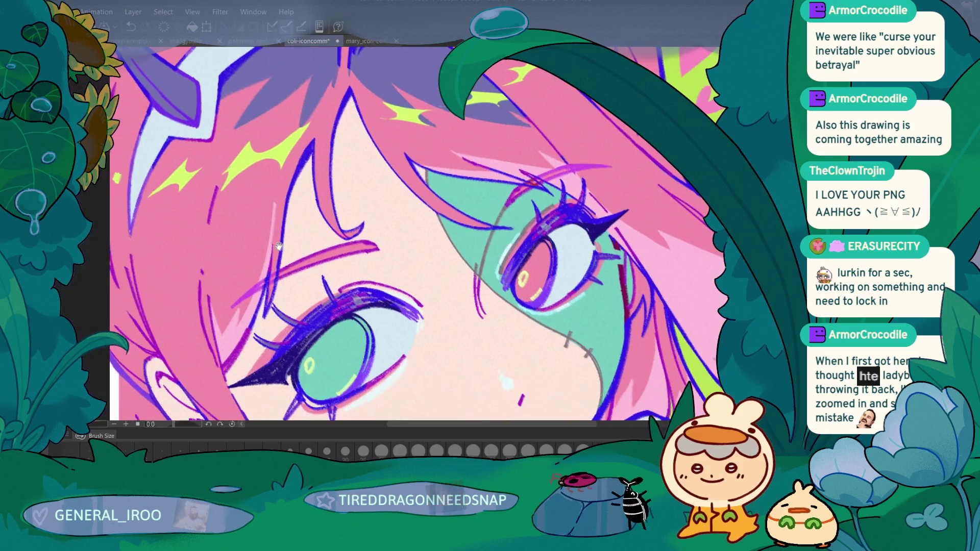
scroll(561, 201, "up", 3)
left_click_drag(560, 203, 607, 213)
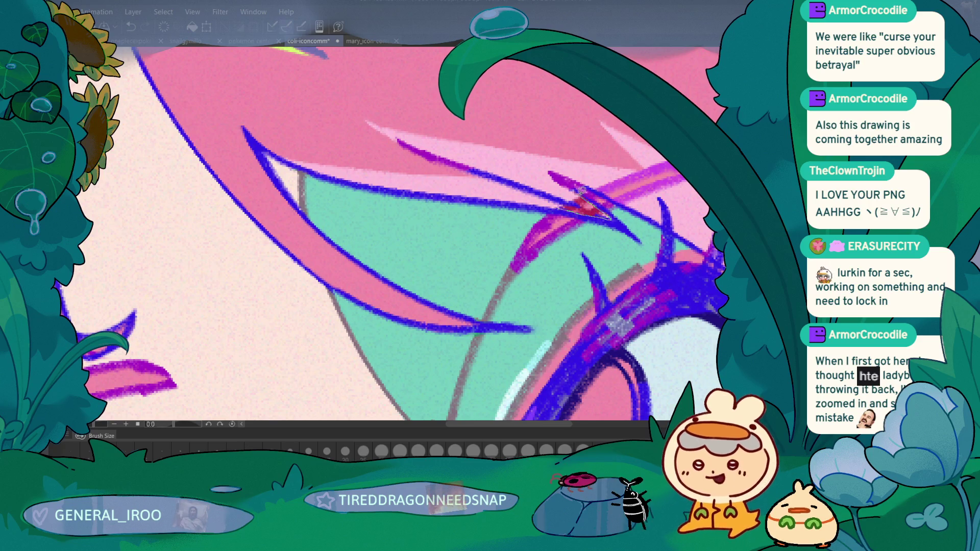
key("ctrl+z")
scroll(388, 265, "down", 2)
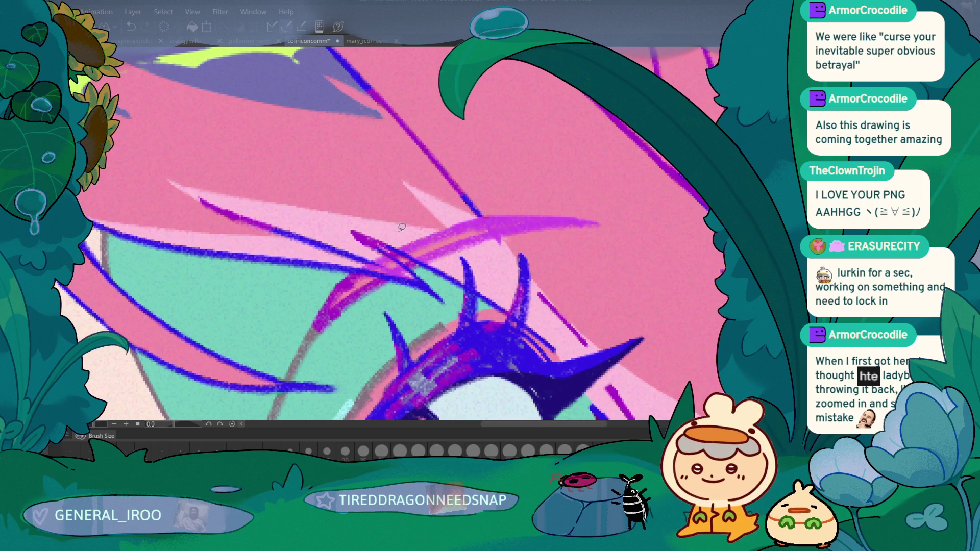
scroll(450, 224, "down", 5)
scroll(333, 223, "up", 3)
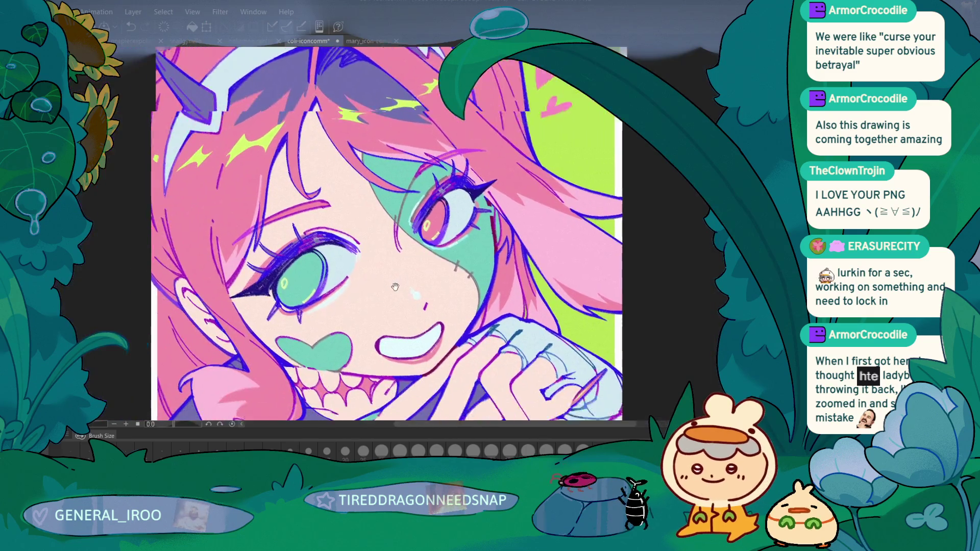
key("ctrl+0")
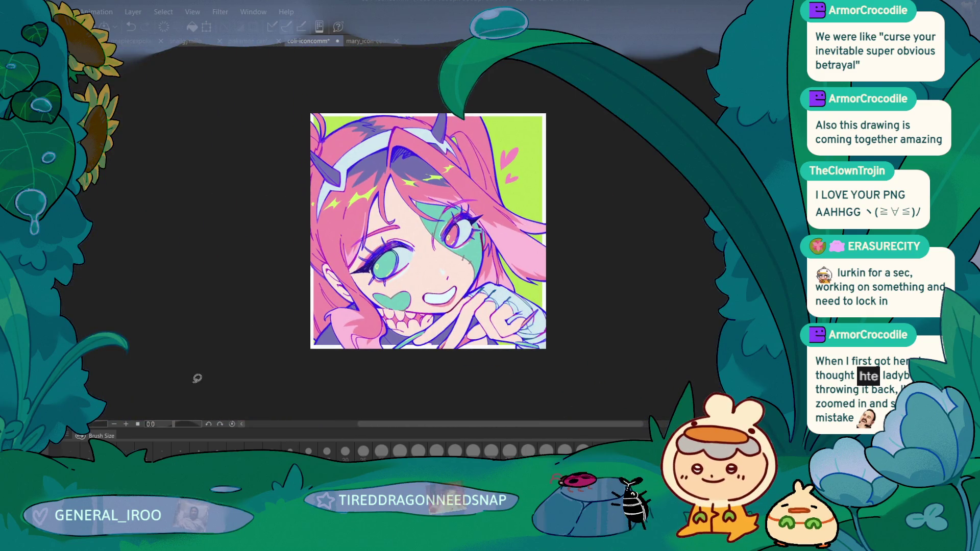
Eyedrop a colour from the face, choose a new brush size, and undo the last stroke
scroll(212, 358, "up", 2)
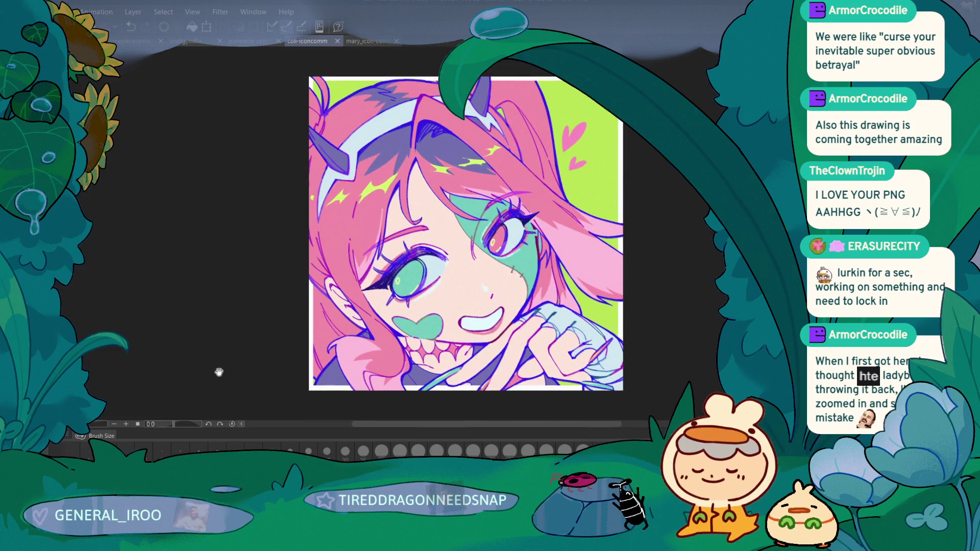
mouse_move(221, 377)
left_mouse_down()
mouse_move(192, 350)
mouse_move(199, 359)
left_mouse_up()
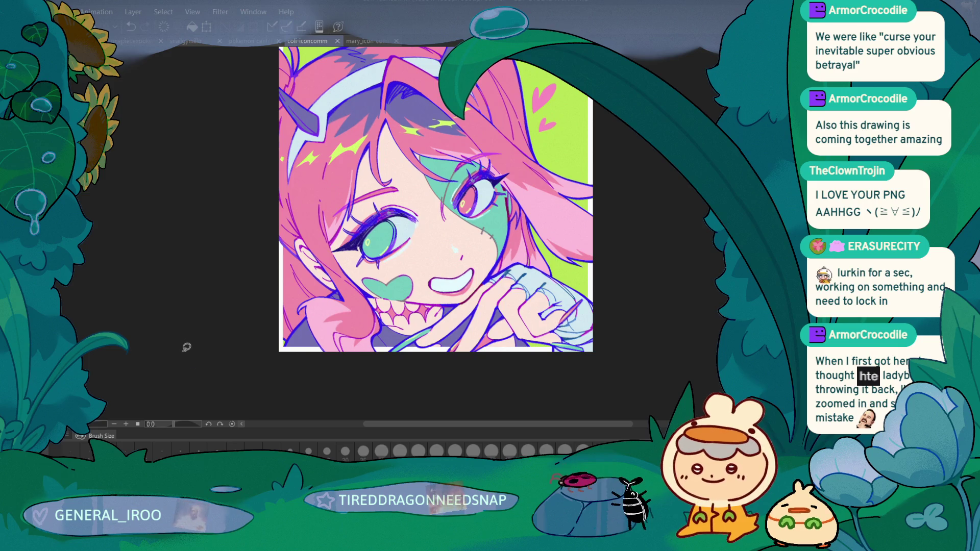
scroll(197, 250, "up", 3)
left_click(581, 208)
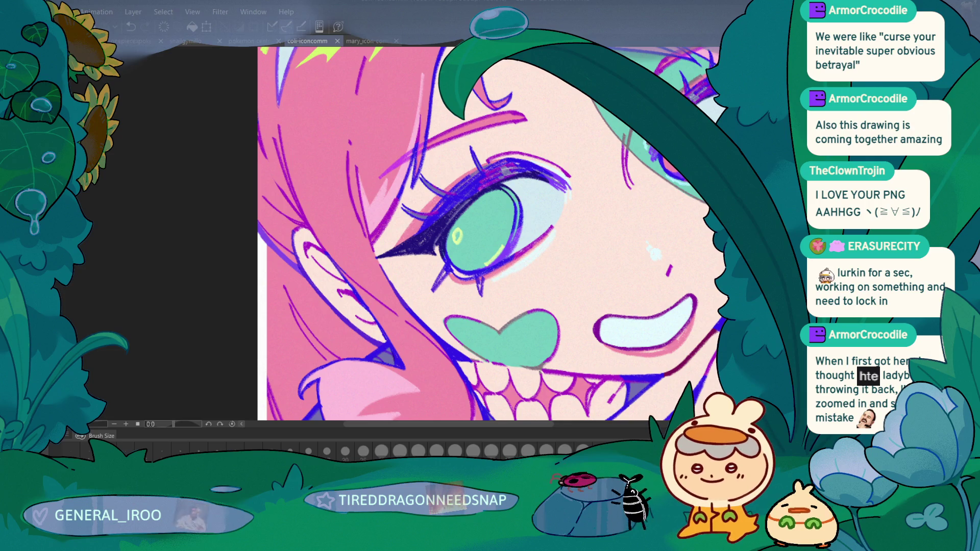
left_click(125, 449)
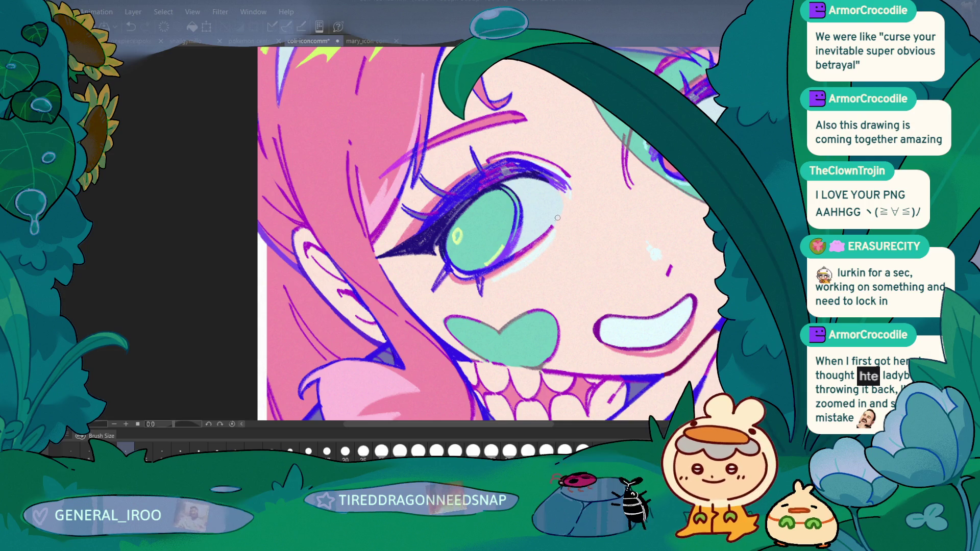
scroll(566, 149, "down", 3)
scroll(482, 158, "up", 3)
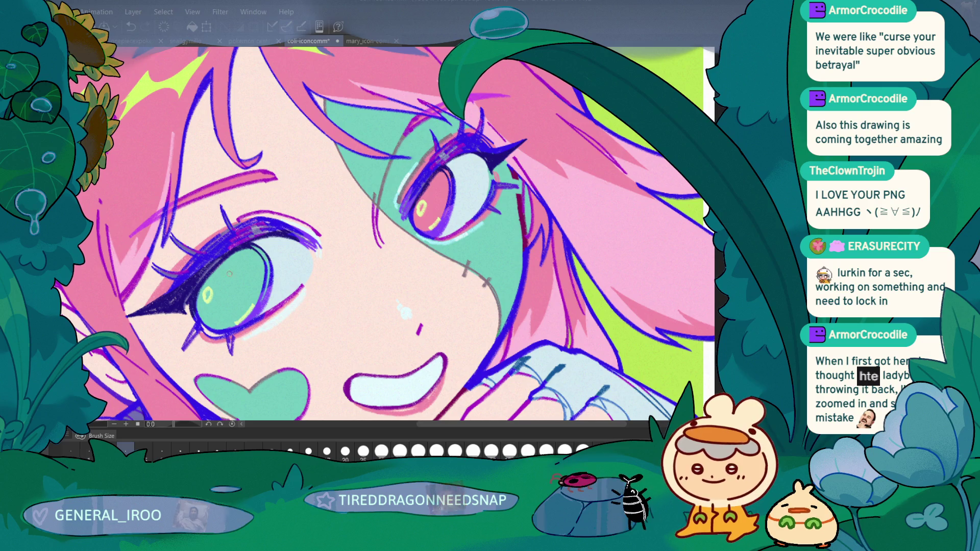
key("ctrl+z")
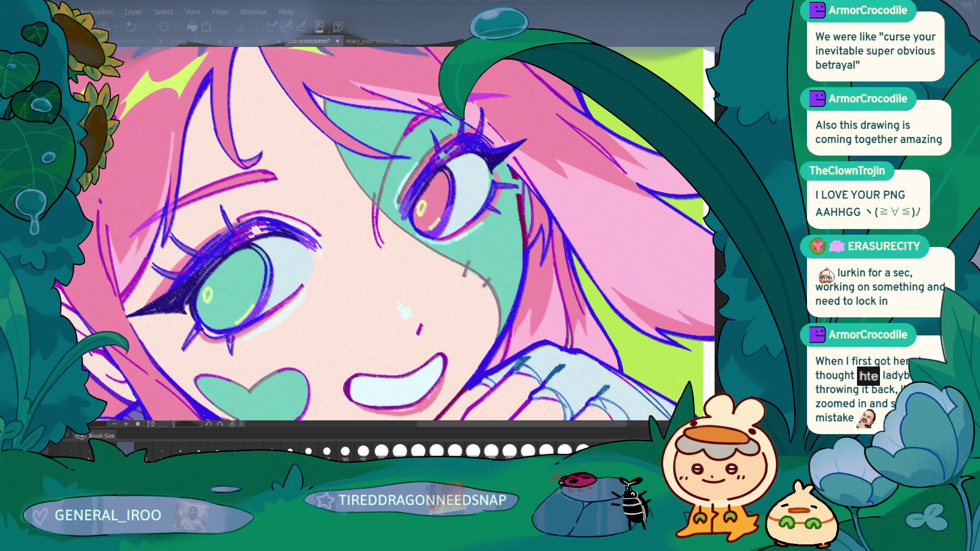
scroll(446, 153, "down", 5)
left_click_drag(160, 306, 349, 339)
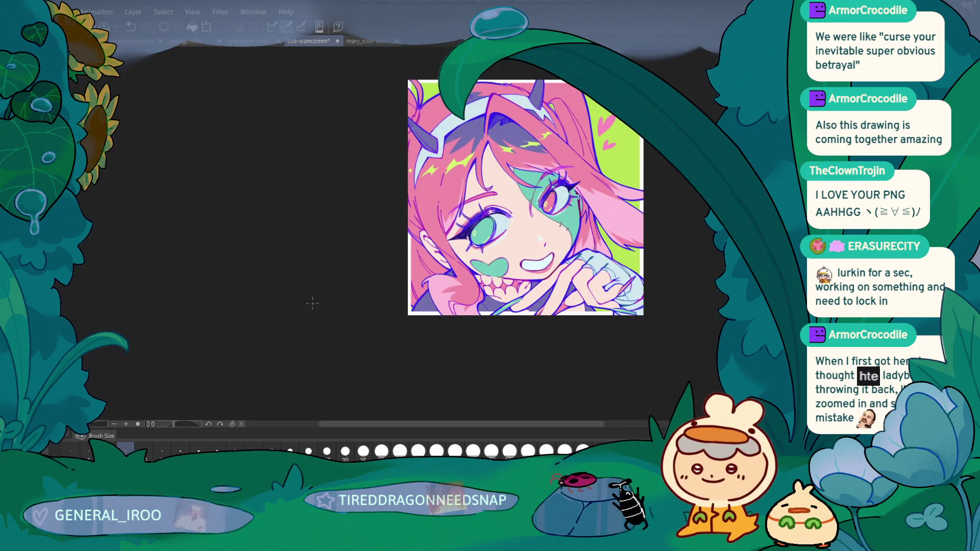
Lasso-fill a yellow-green star-shaped sparkle in the pink hair next to the horn
scroll(286, 326, "down", 2)
left_click_drag(269, 343, 244, 342)
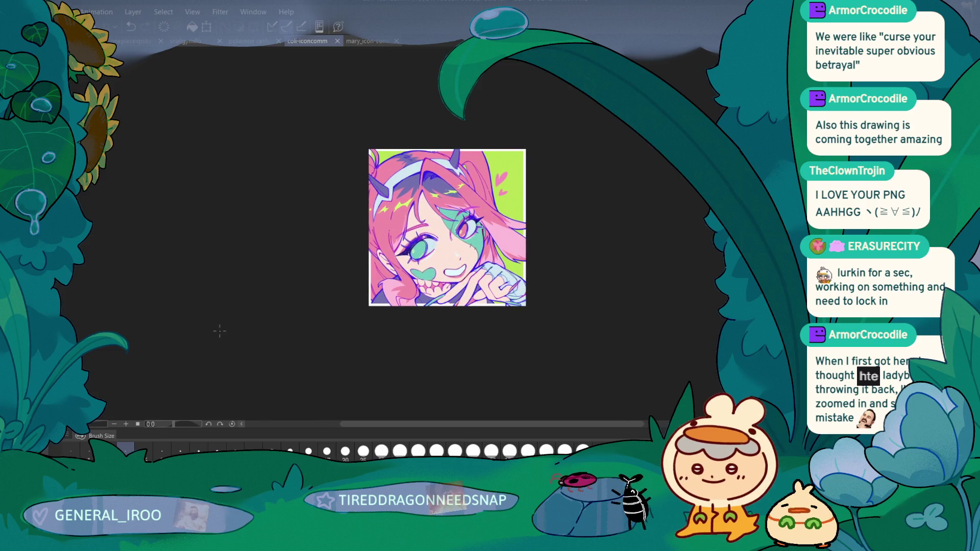
scroll(247, 356, "up", 2)
scroll(249, 354, "up", 1)
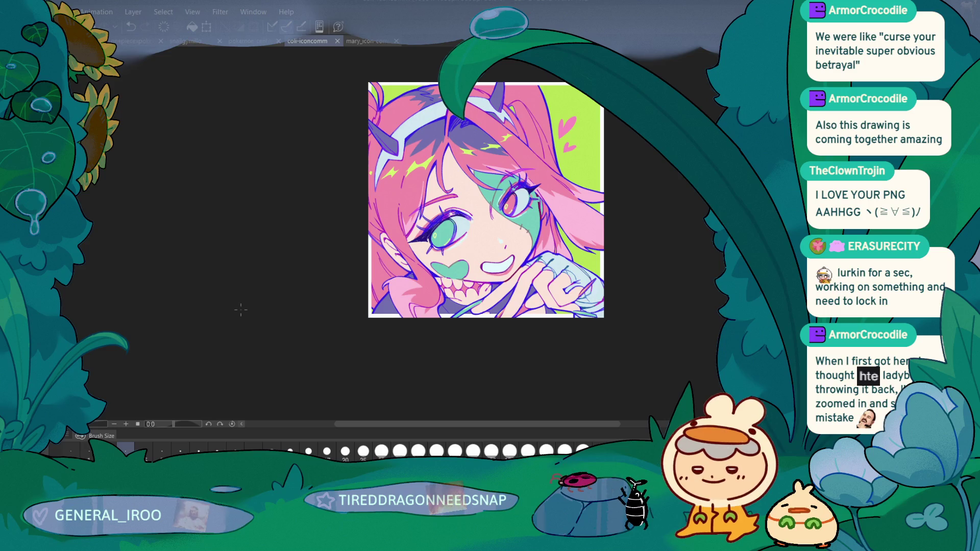
scroll(241, 310, "up", 1)
left_click_drag(259, 313, 258, 324)
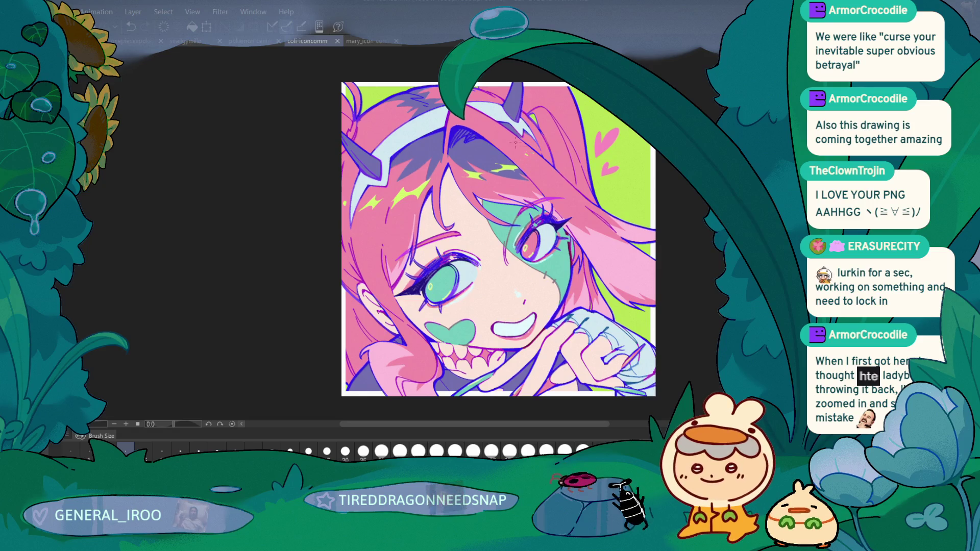
scroll(525, 137, "down", 2)
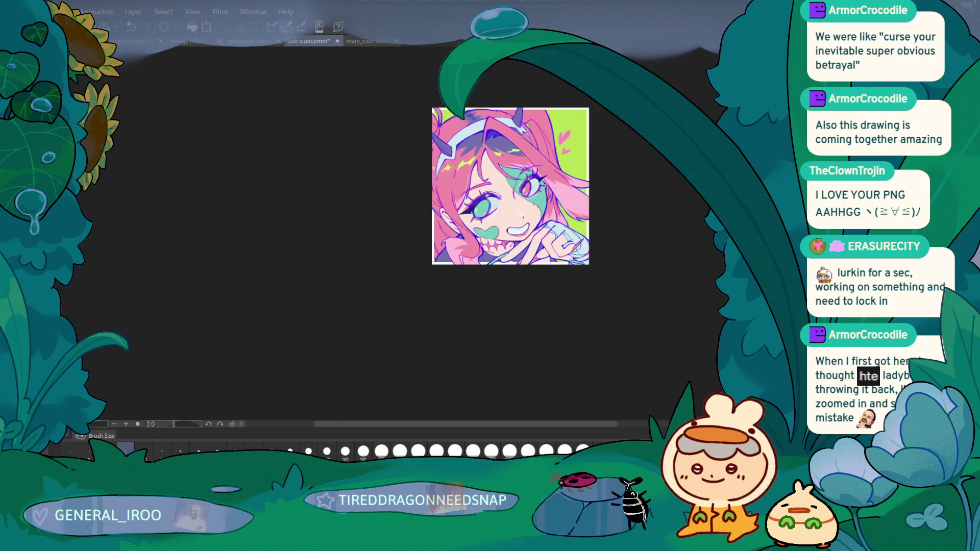
scroll(525, 137, "up", 1)
scroll(524, 137, "up", 4)
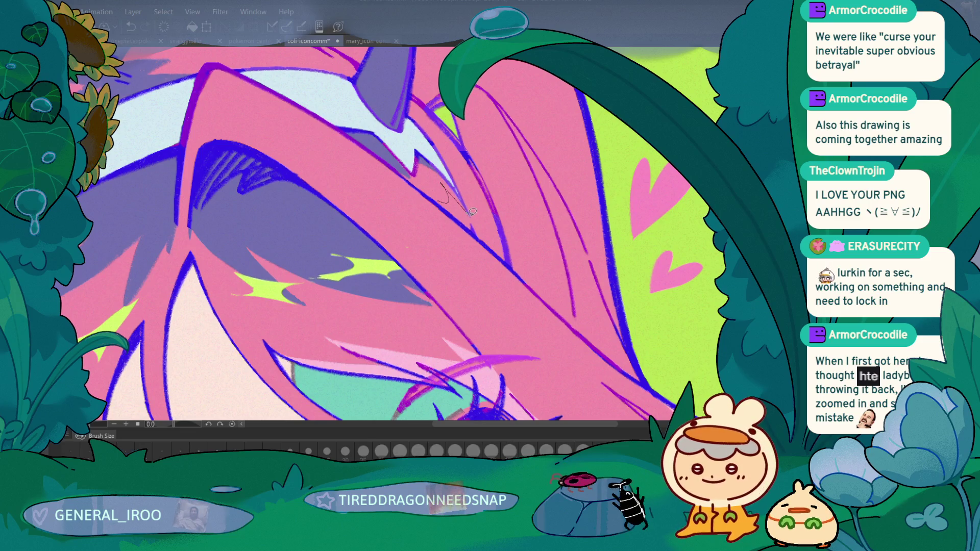
left_click_drag(440, 196, 442, 195)
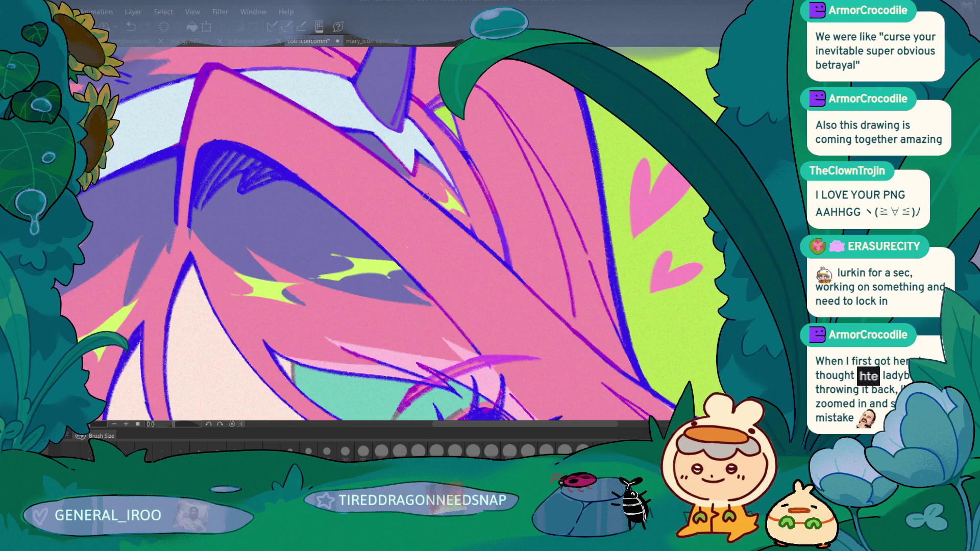
scroll(389, 178, "down", 10)
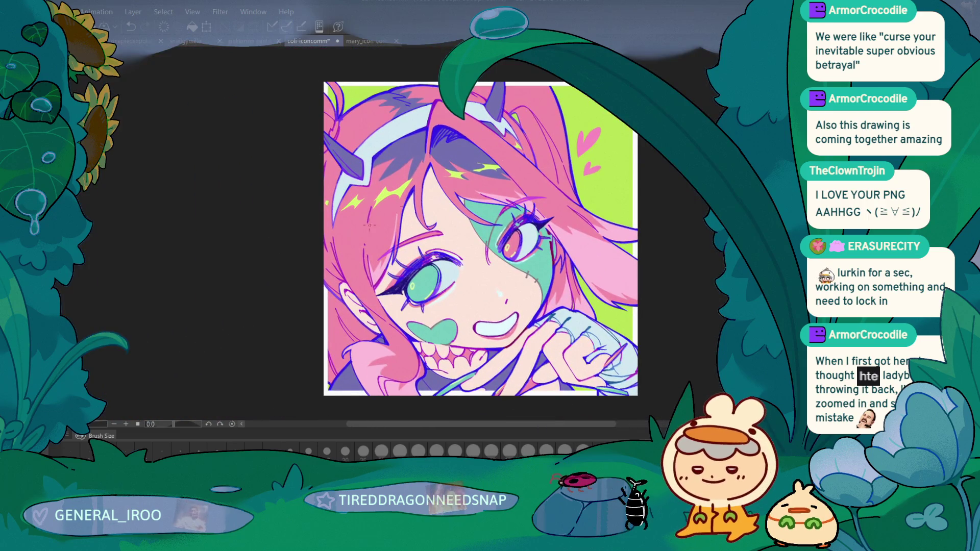
scroll(541, 170, "up", 10)
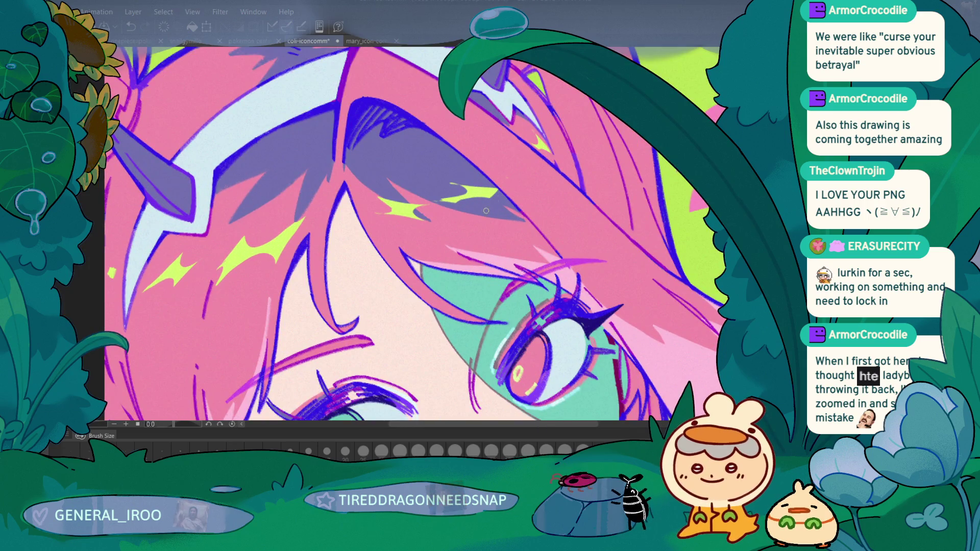
scroll(499, 180, "left", 3)
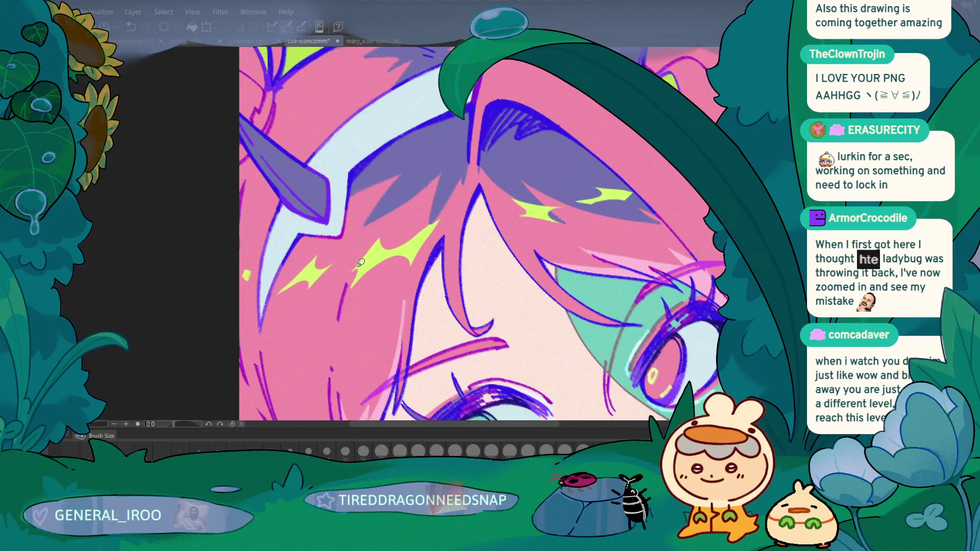
scroll(183, 361, "down", 5)
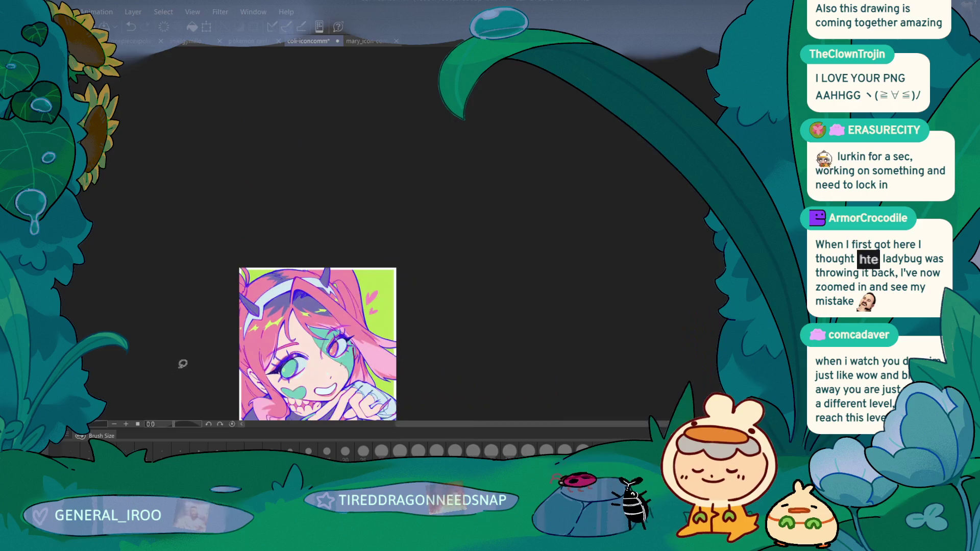
scroll(184, 308, "up", 5)
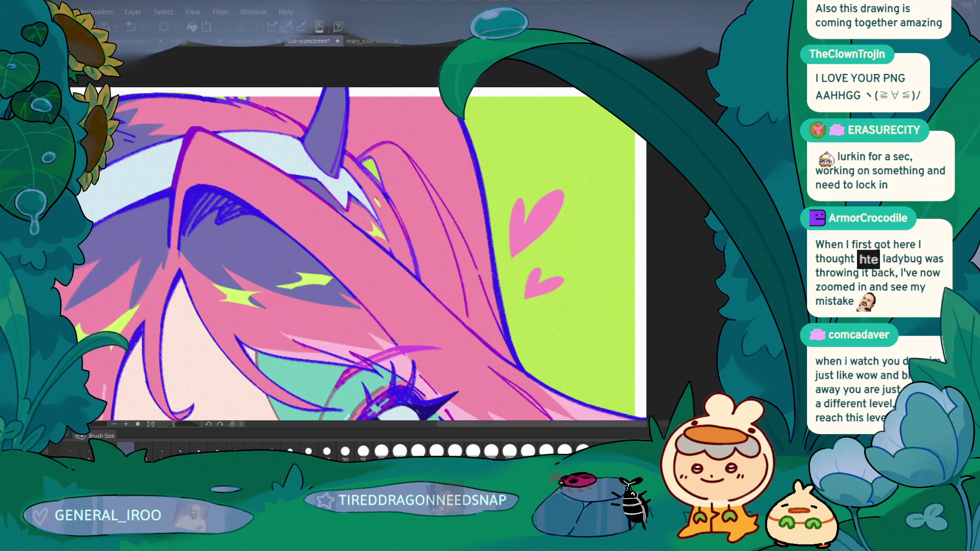
scroll(66, 311, "down", 5)
mouse_move(67, 311)
left_mouse_down()
mouse_move(264, 303)
mouse_move(236, 331)
left_mouse_up()
scroll(236, 310, "up", 2)
scroll(235, 330, "up", 3)
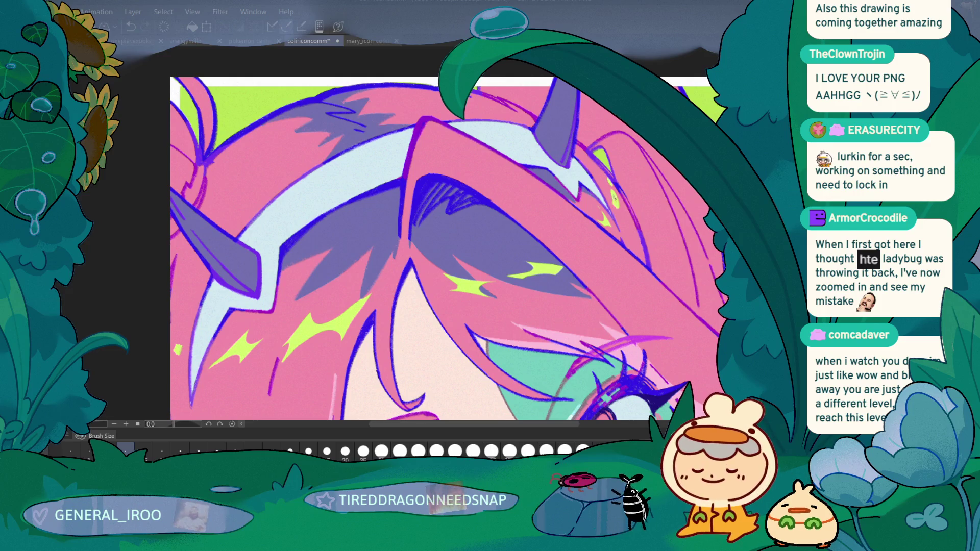
scroll(564, 212, "down", 3)
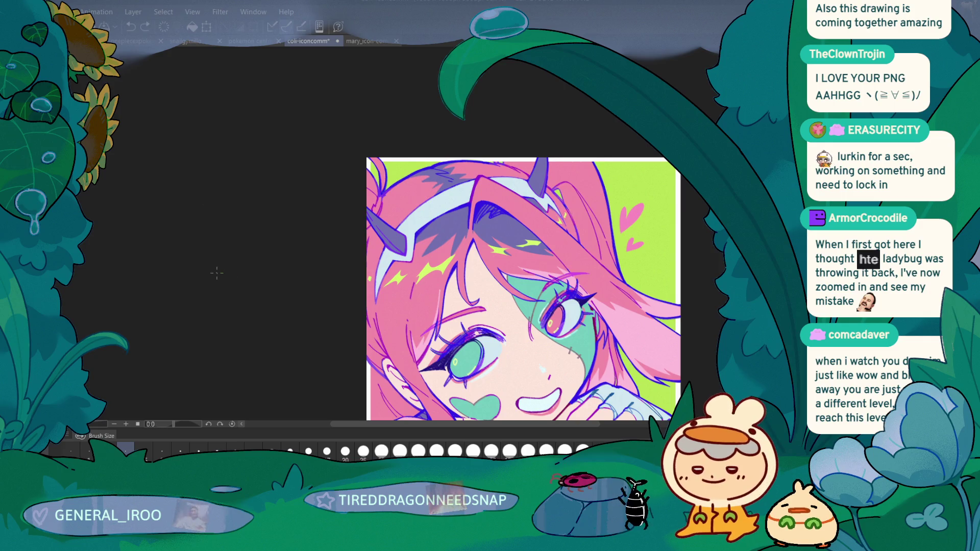
scroll(217, 273, "down", 2)
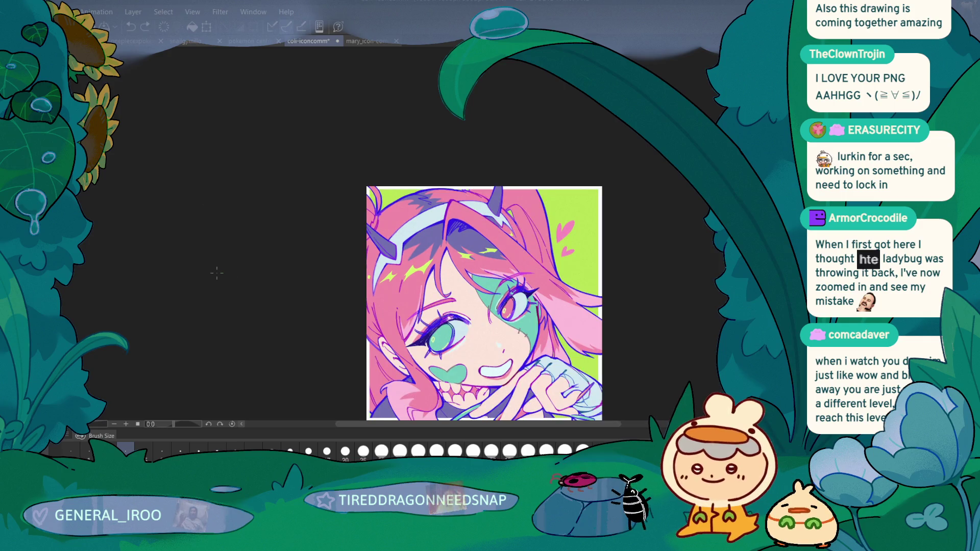
scroll(230, 335, "up", 1)
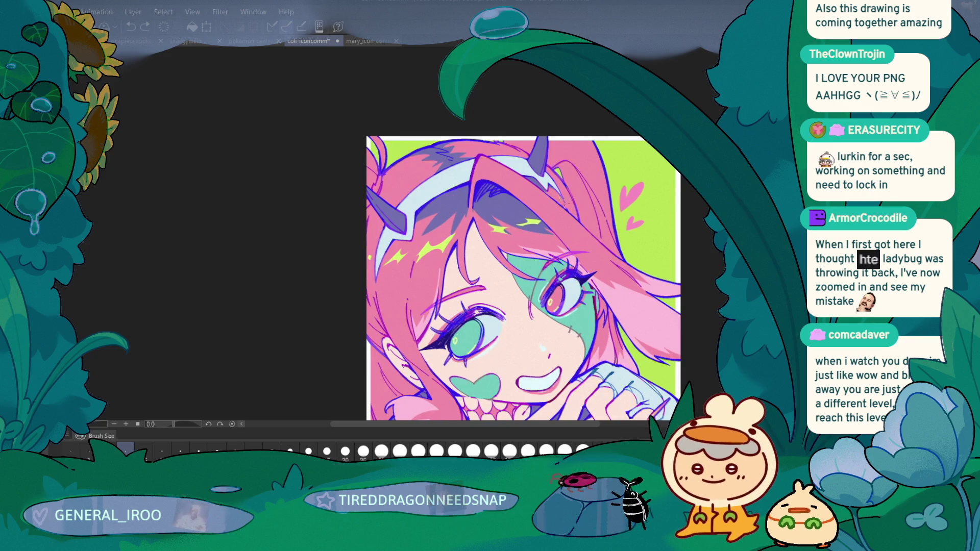
scroll(286, 178, "down", 3)
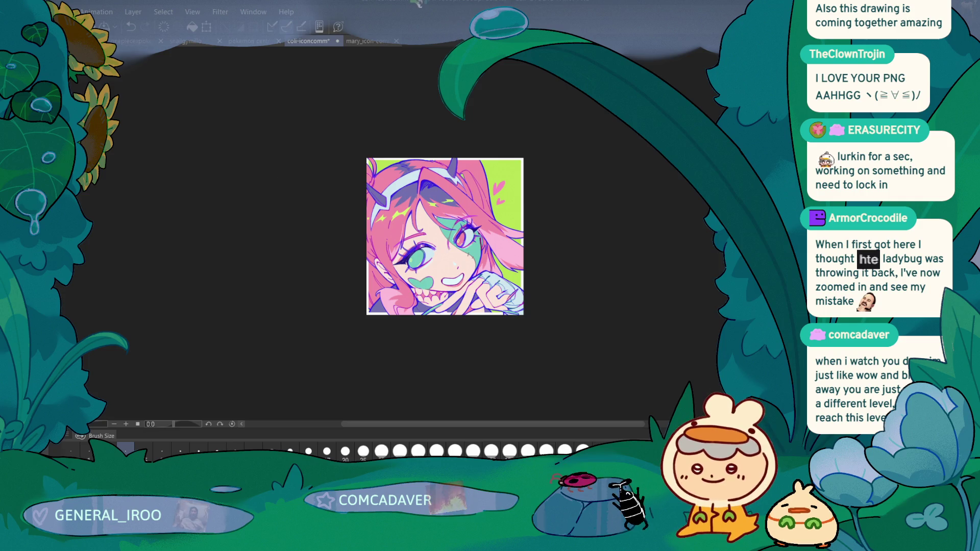
Undo the blunt sparkle strokes and redraw the lime sparkle with a long tapered tip
scroll(352, 211, "up", 2)
left_click_drag(435, 324, 281, 275)
scroll(282, 275, "up", 3)
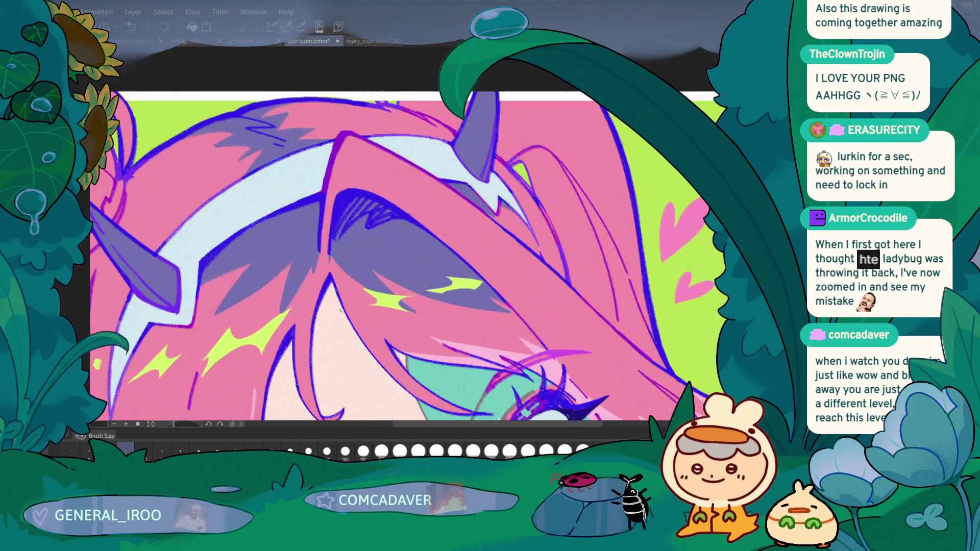
scroll(281, 275, "up", 2)
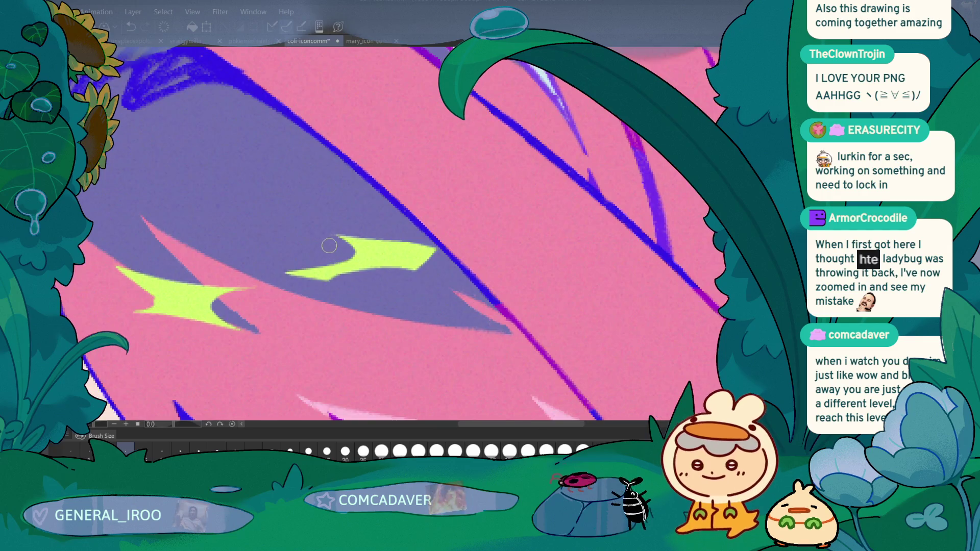
key("ctrl+z")
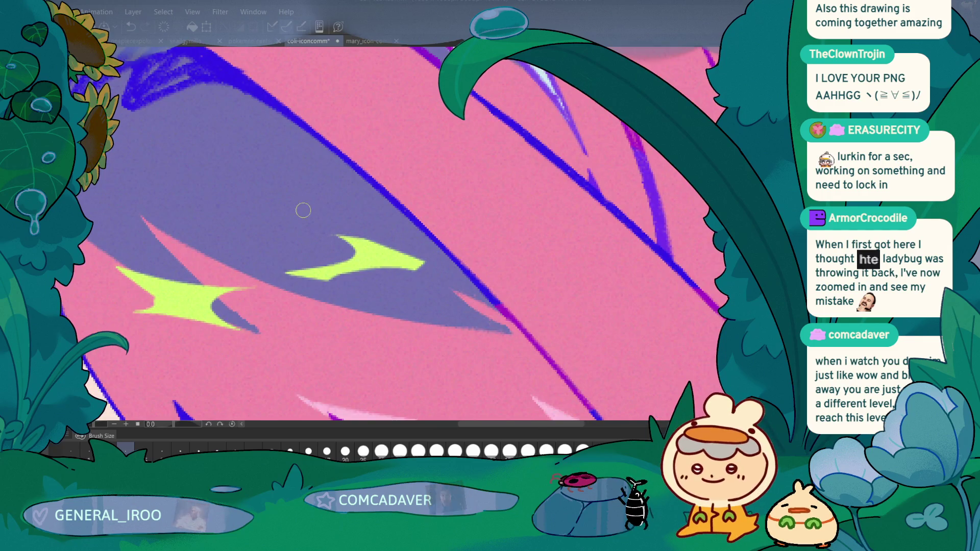
key("ctrl+z")
key("ctrl+z")
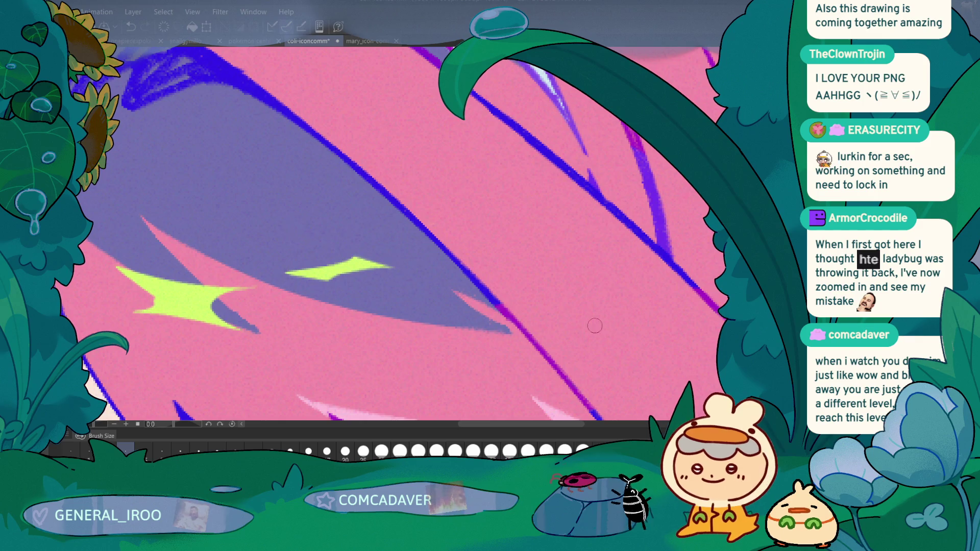
left_click_drag(343, 249, 339, 251)
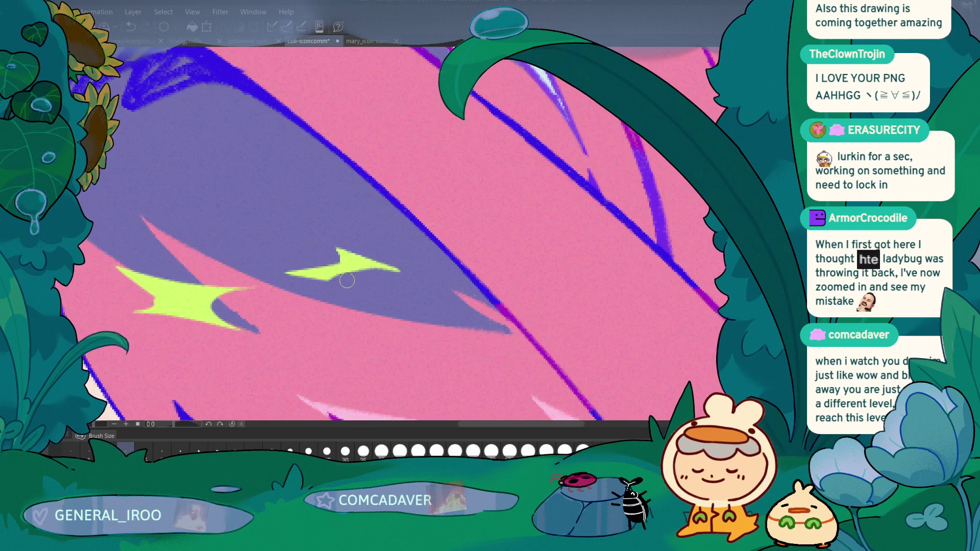
key("ctrl+0")
scroll(311, 317, "up", 3)
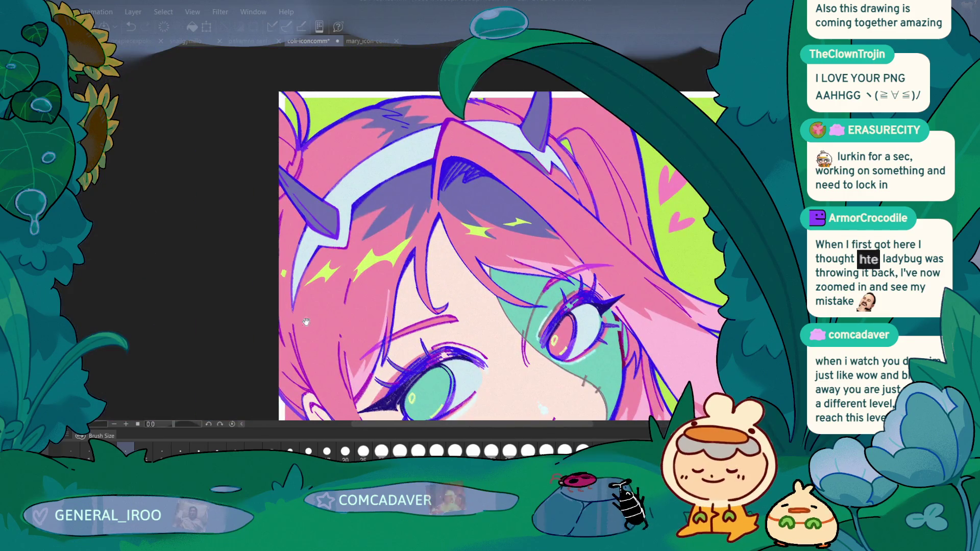
Discard a trial upward tip extension and add a small lime stroke to the lightning-bolt sparkle
scroll(311, 317, "down", 5)
scroll(219, 210, "up", 6)
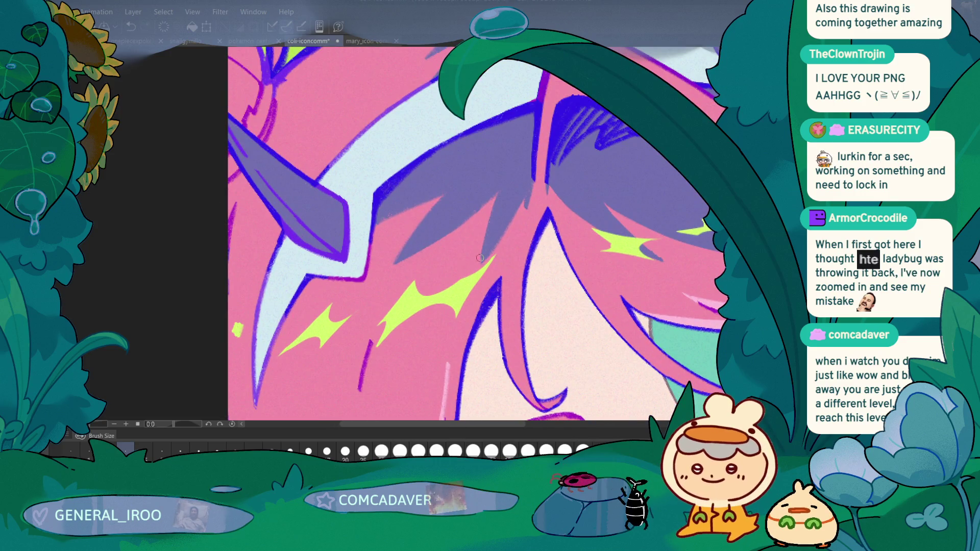
scroll(258, 247, "down", 3)
scroll(386, 260, "up", 3)
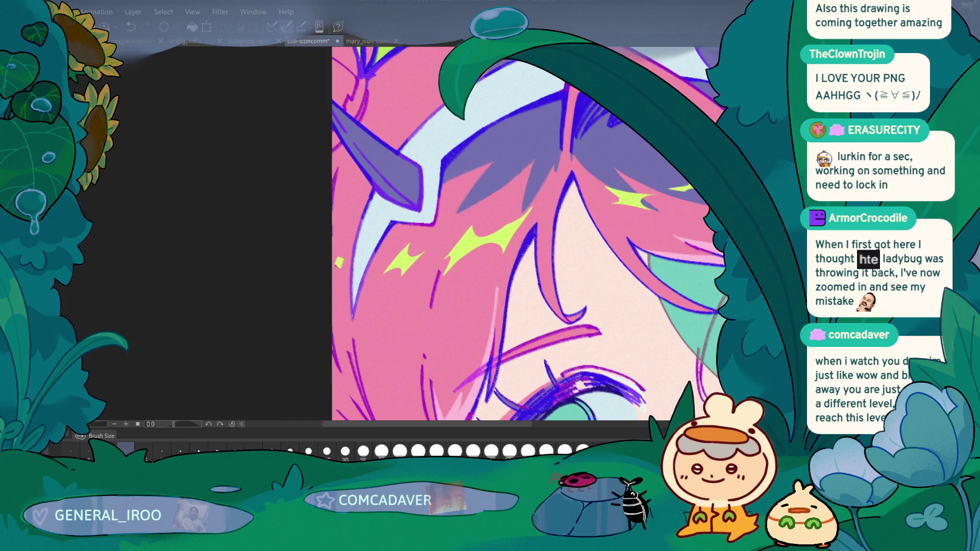
scroll(339, 262, "down", 6)
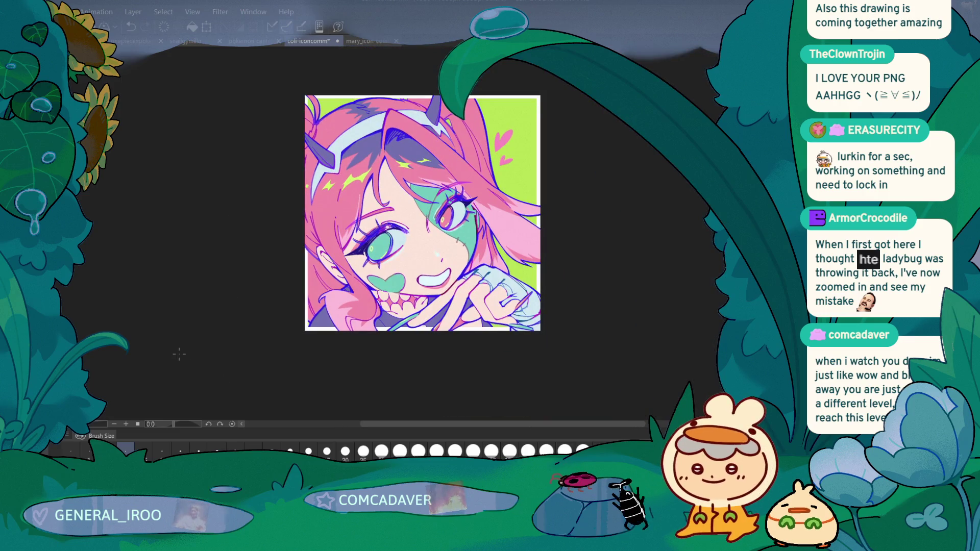
scroll(247, 260, "up", 6)
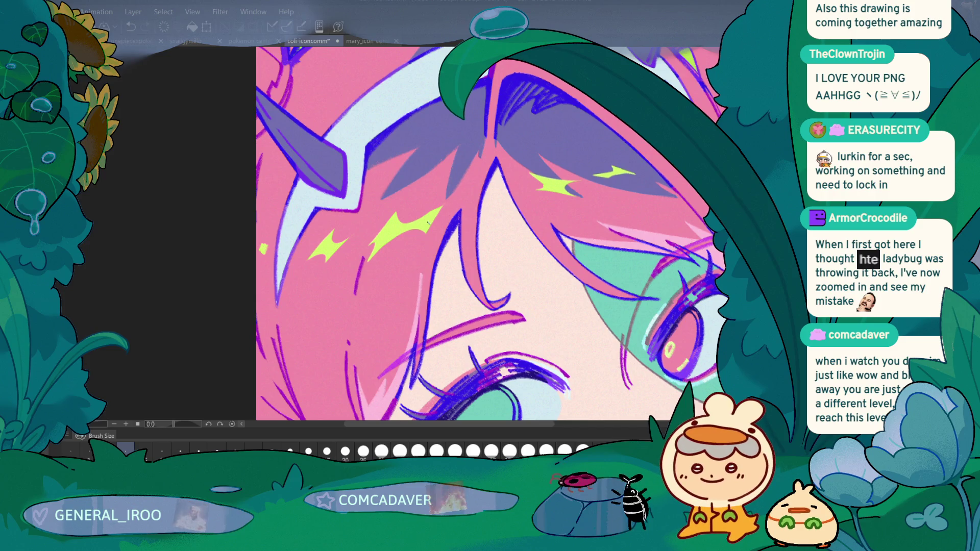
left_click_drag(447, 197, 426, 233)
key("ctrl+z")
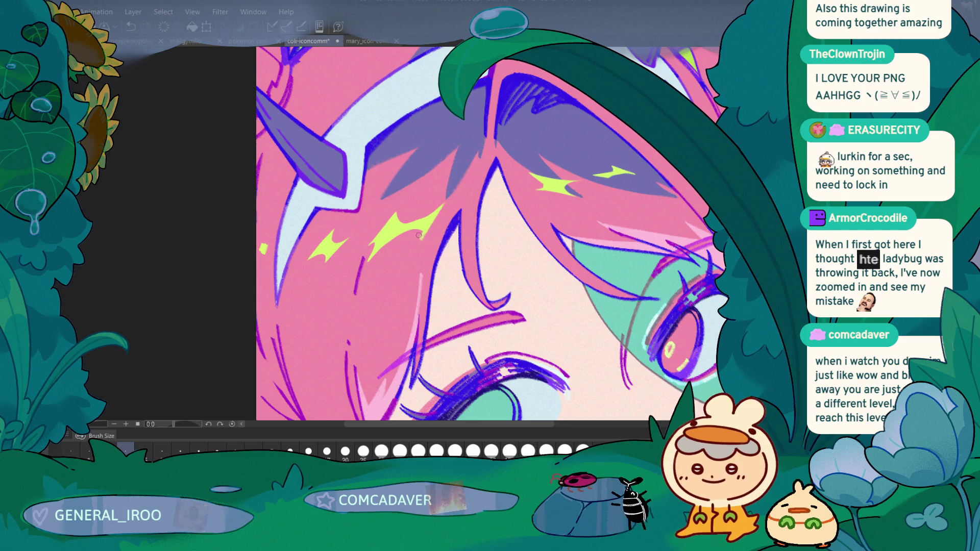
left_click_drag(423, 232, 417, 247)
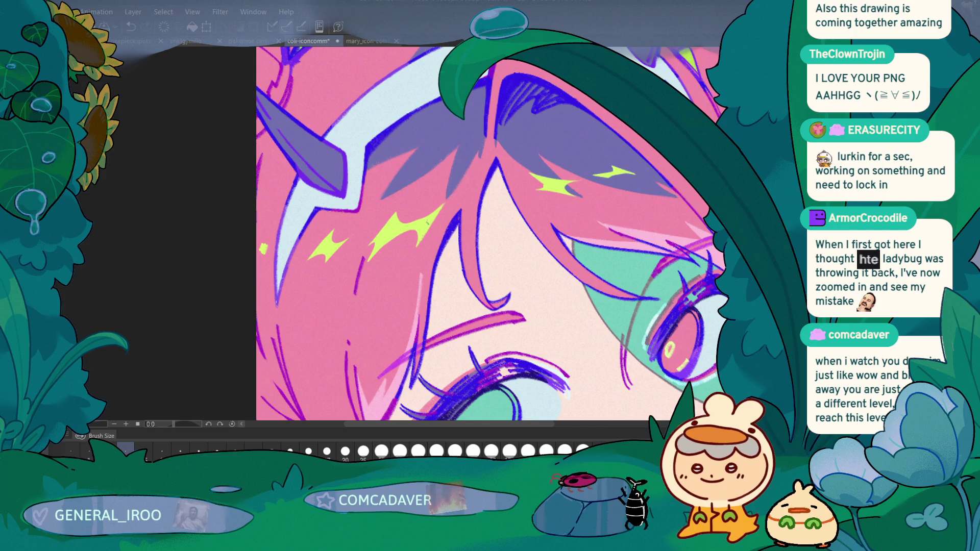
scroll(142, 324, "down", 10)
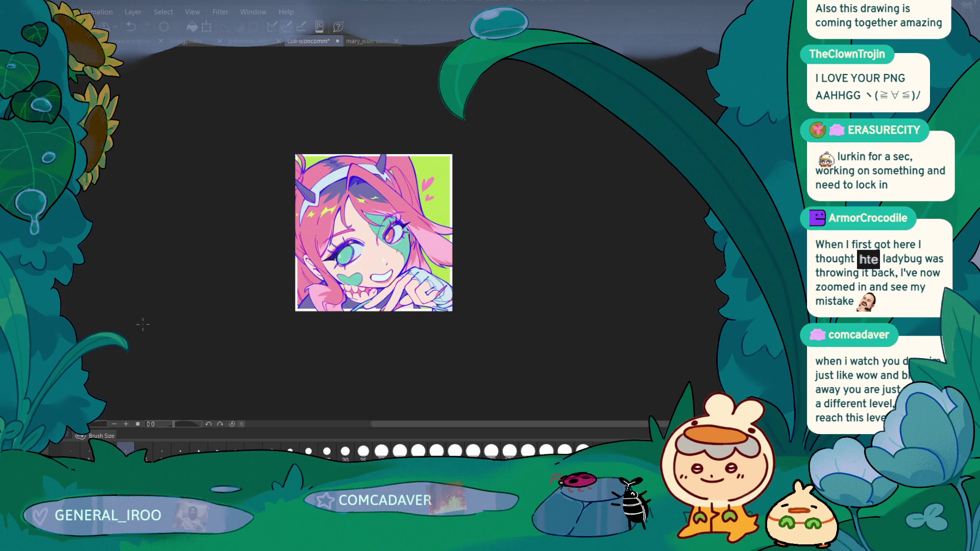
scroll(142, 324, "up", 5)
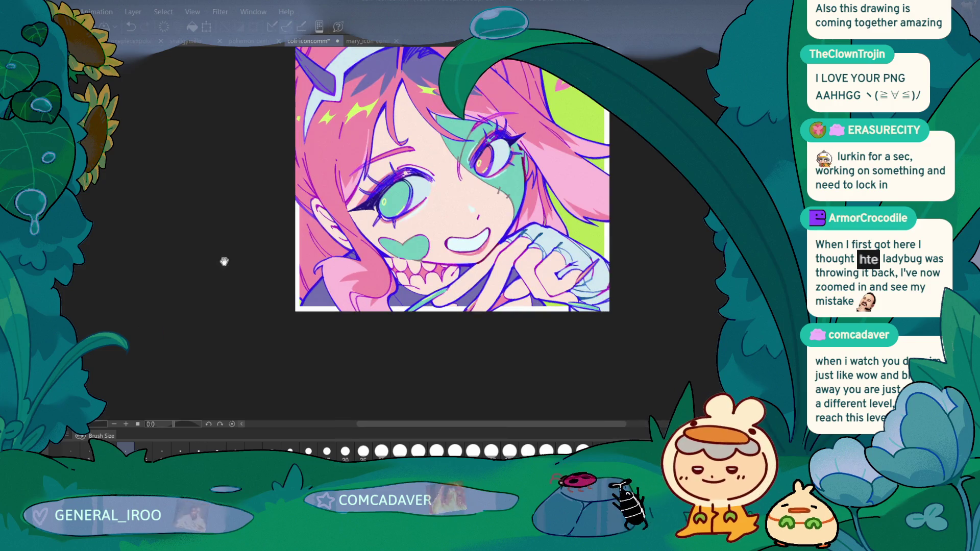
left_click_drag(252, 339, 240, 330)
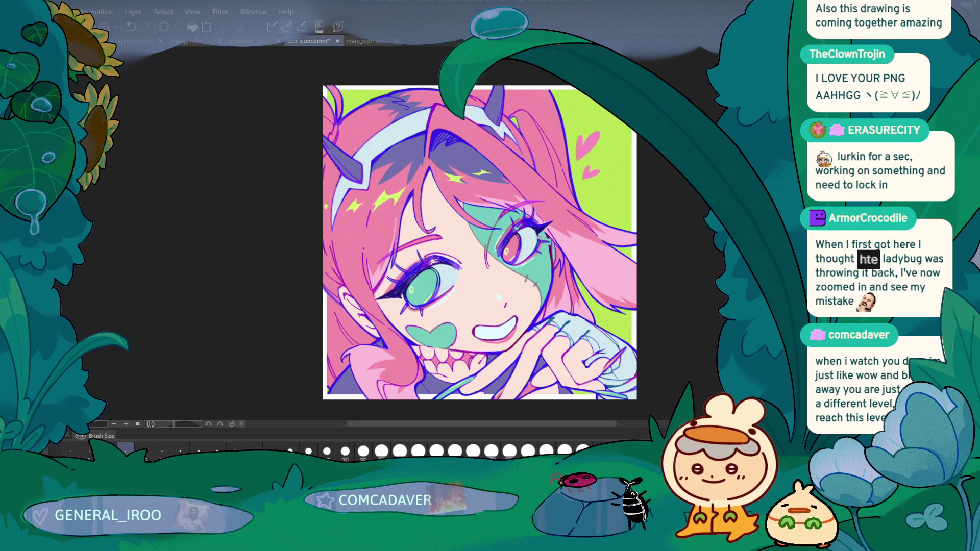
scroll(470, 274, "up", 8)
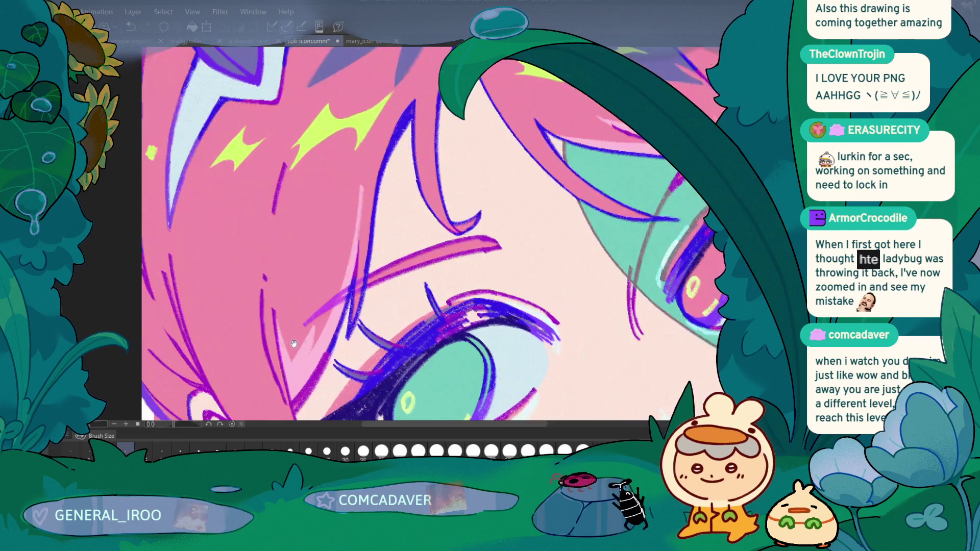
Paint teal over the round lime highlight and draw a lime heart outline on that iris
scroll(523, 322, "down", 6)
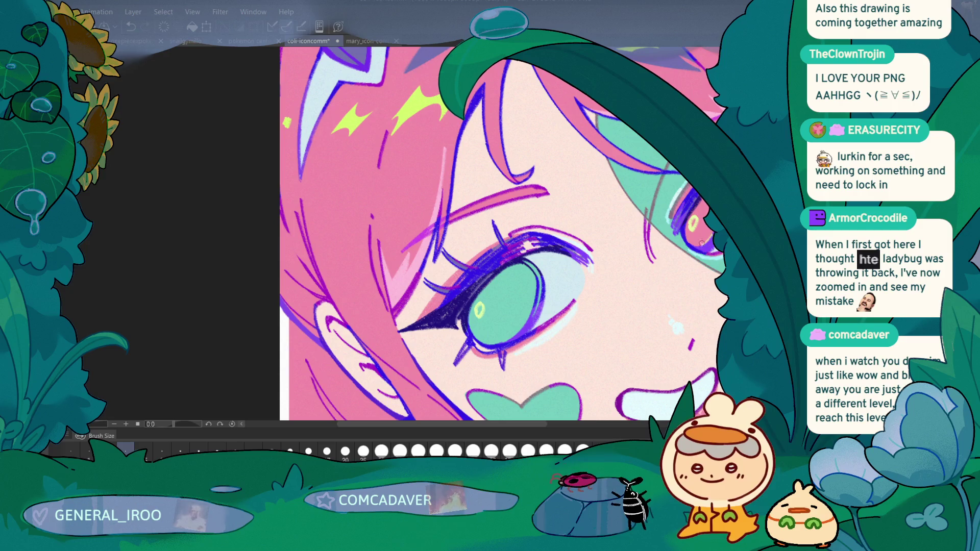
scroll(475, 223, "up", 5)
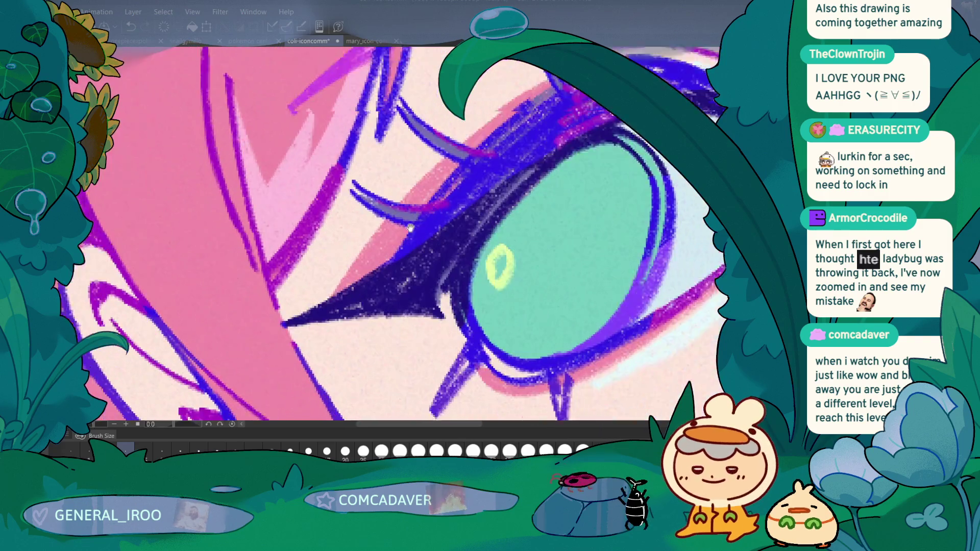
mouse_move(472, 232)
left_mouse_down()
mouse_move(480, 239)
mouse_move(499, 217)
left_mouse_up()
mouse_move(473, 267)
left_mouse_down()
mouse_move(465, 234)
mouse_move(482, 236)
mouse_move(473, 268)
left_mouse_up()
Draw a matching lime heart outline in the other eye
mouse_move(529, 104)
left_mouse_down()
mouse_move(200, 166)
mouse_move(165, 273)
left_mouse_up()
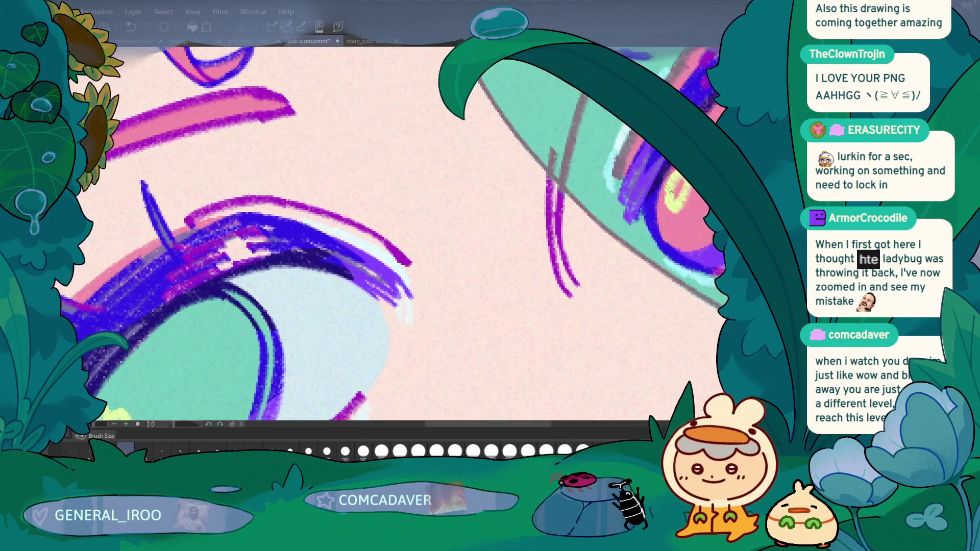
mouse_move(667, 205)
left_mouse_down()
mouse_move(673, 172)
mouse_move(692, 190)
mouse_move(673, 217)
mouse_move(666, 210)
left_mouse_up()
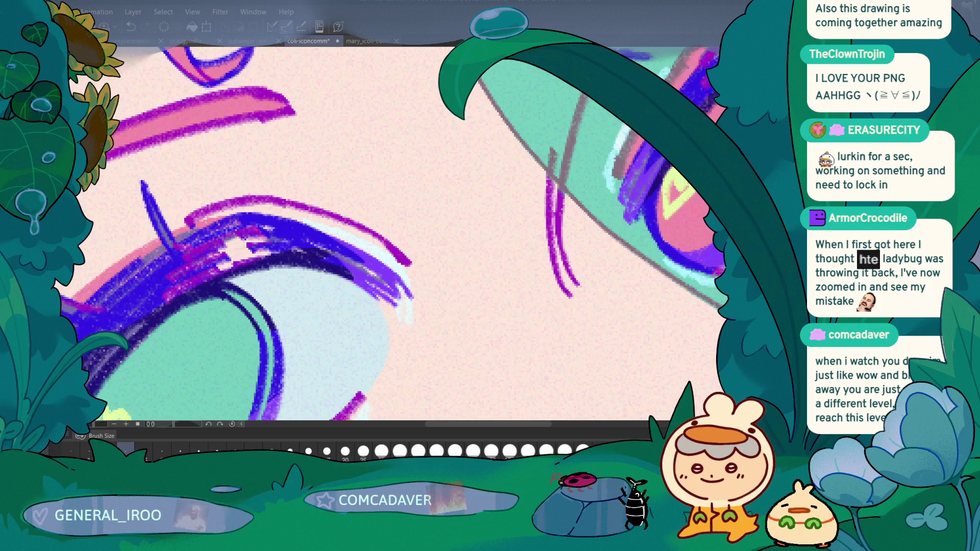
scroll(497, 239, "down", 5)
scroll(497, 238, "up", 5)
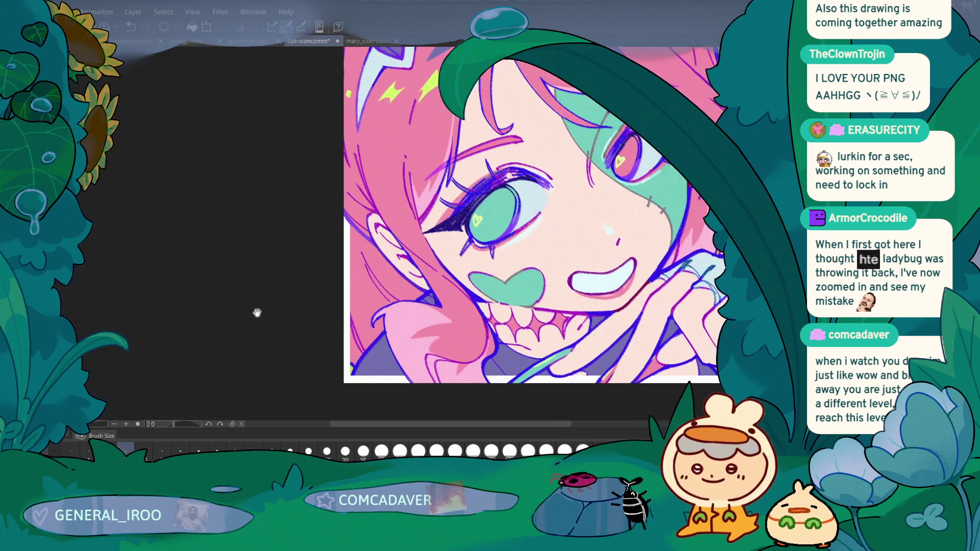
left_click_drag(498, 239, 488, 187)
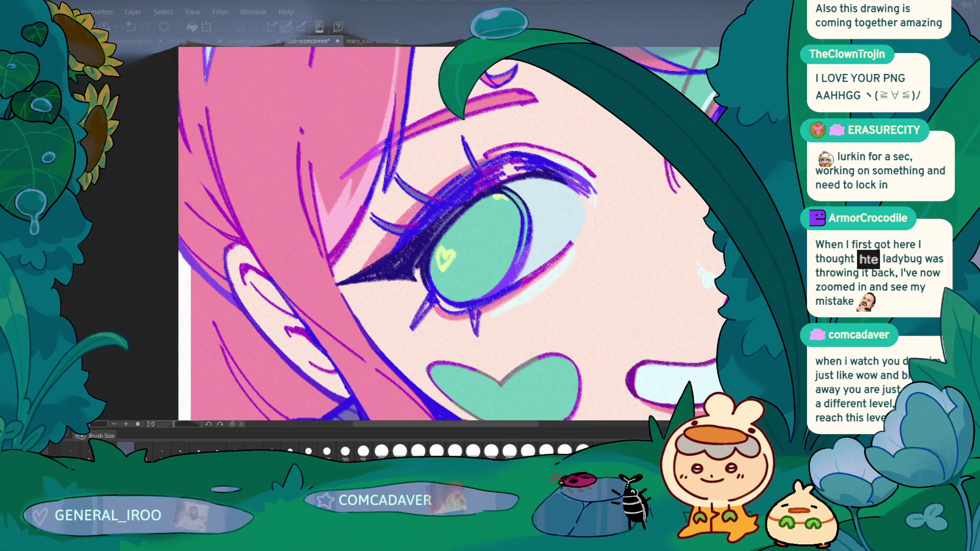
scroll(440, 194, "down", 5)
left_click_drag(300, 313, 298, 342)
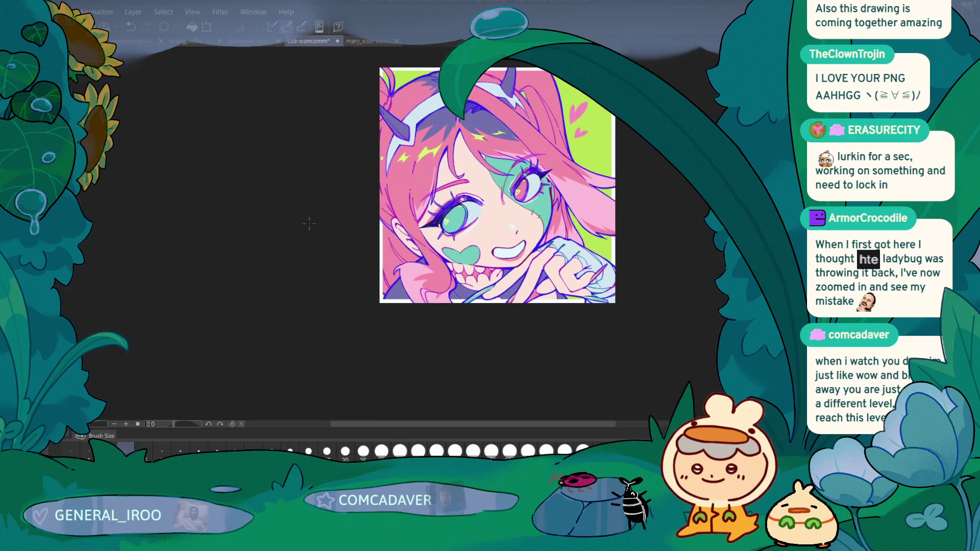
Add a small heart-shaped mark to the iris
scroll(367, 275, "up", 5)
scroll(484, 132, "up", 2)
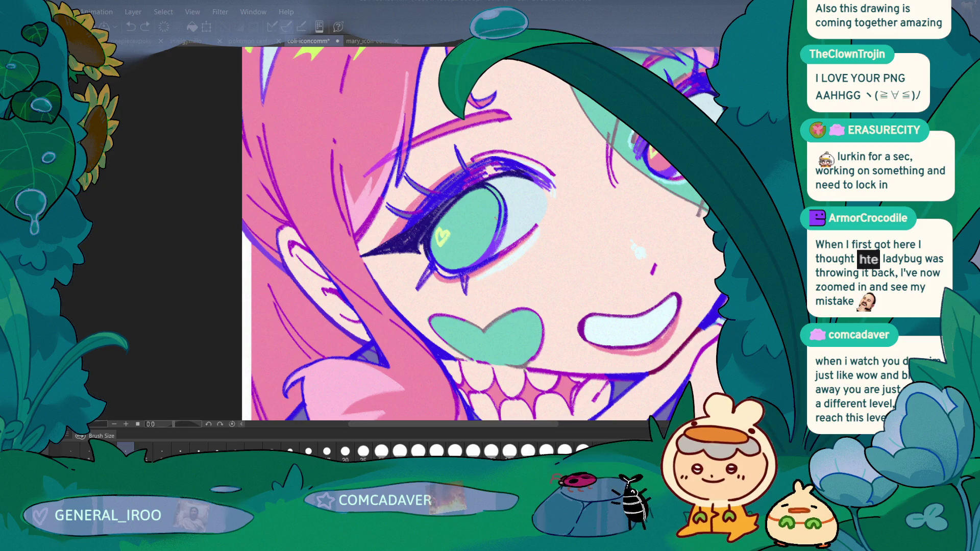
left_click_drag(503, 208, 498, 222)
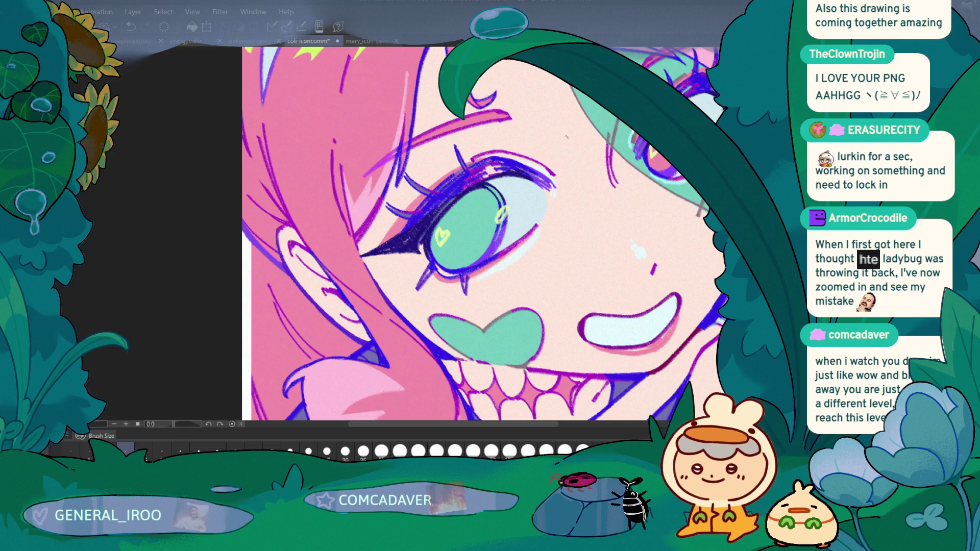
scroll(548, 179, "down", 3)
mouse_move(356, 329)
left_mouse_down()
mouse_move(331, 357)
mouse_move(325, 386)
left_mouse_up()
Add a light lime stroke to the left eye, discarding the extra stroke in the right eye
scroll(295, 327, "down", 2)
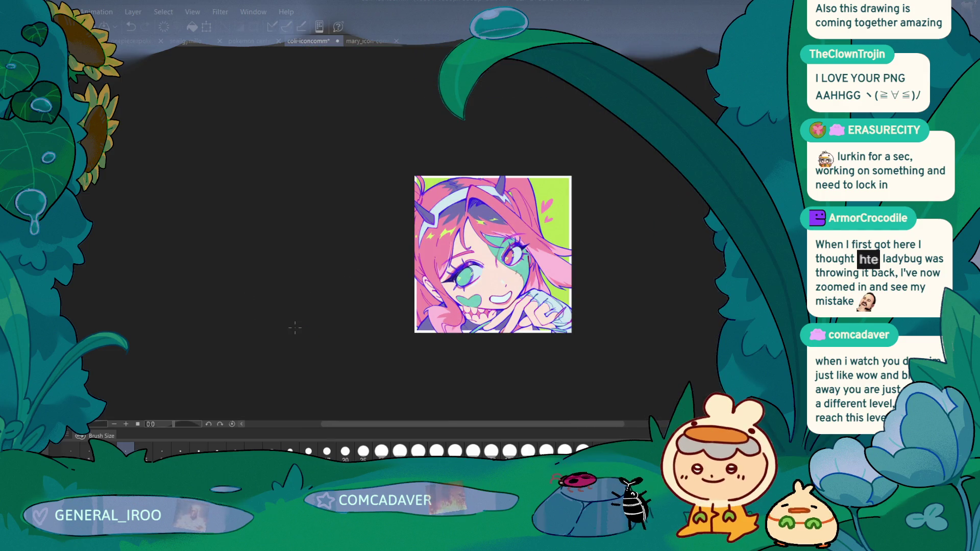
scroll(296, 329, "up", 2)
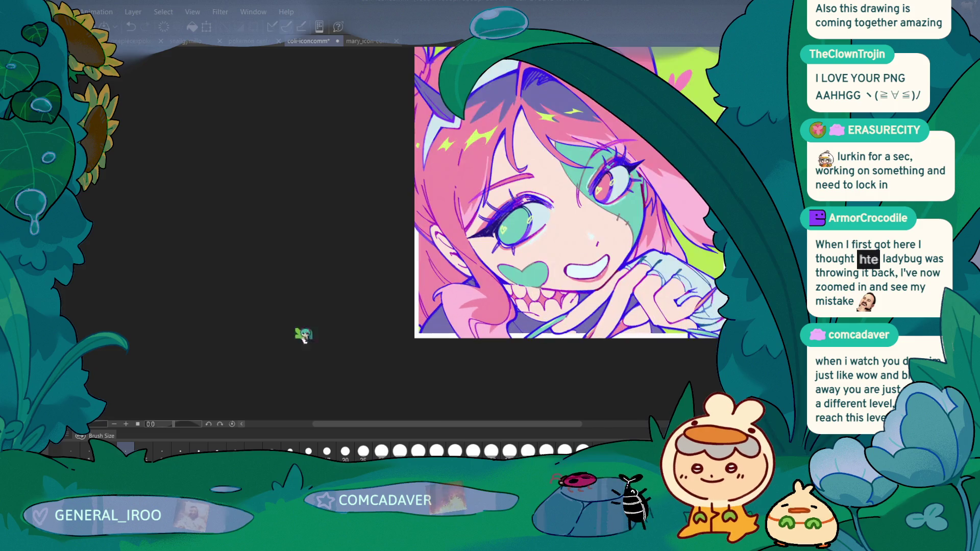
left_click_drag(366, 280, 262, 307)
scroll(383, 181, "up", 3)
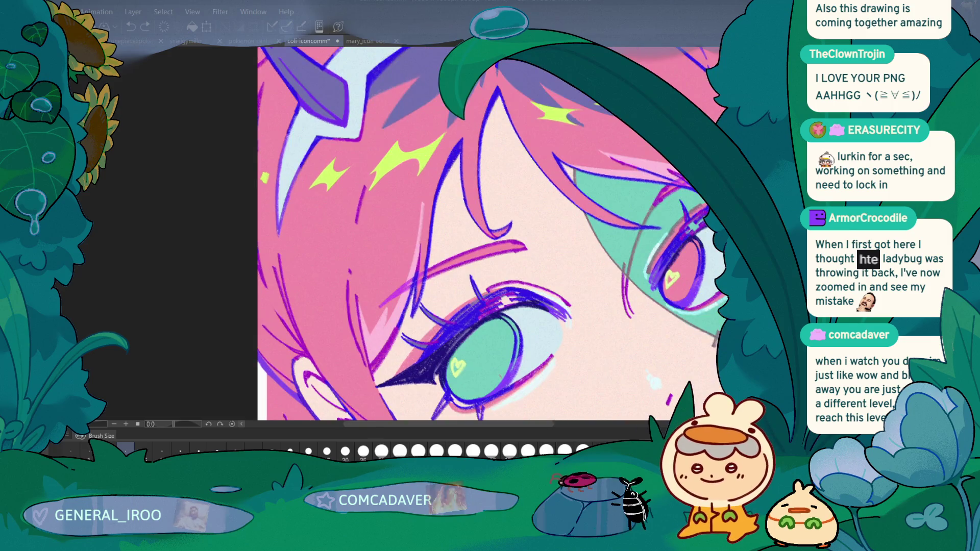
left_click_drag(501, 379, 489, 390)
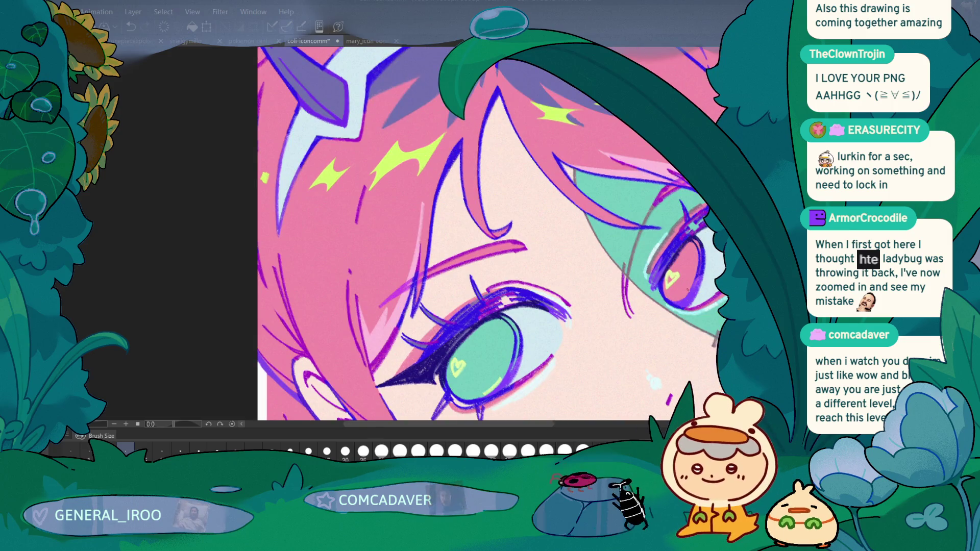
left_click_drag(682, 299, 688, 287)
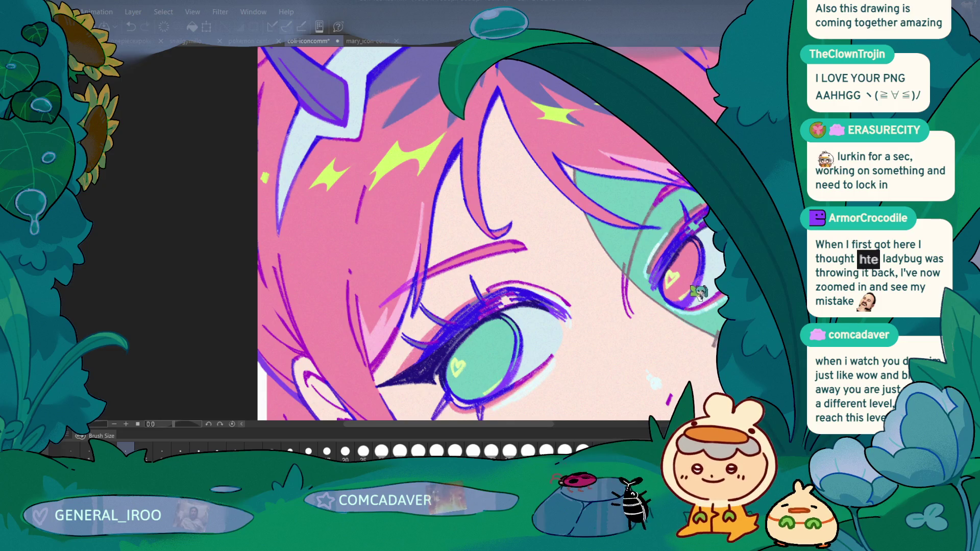
key("ctrl+z")
key("ctrl+0")
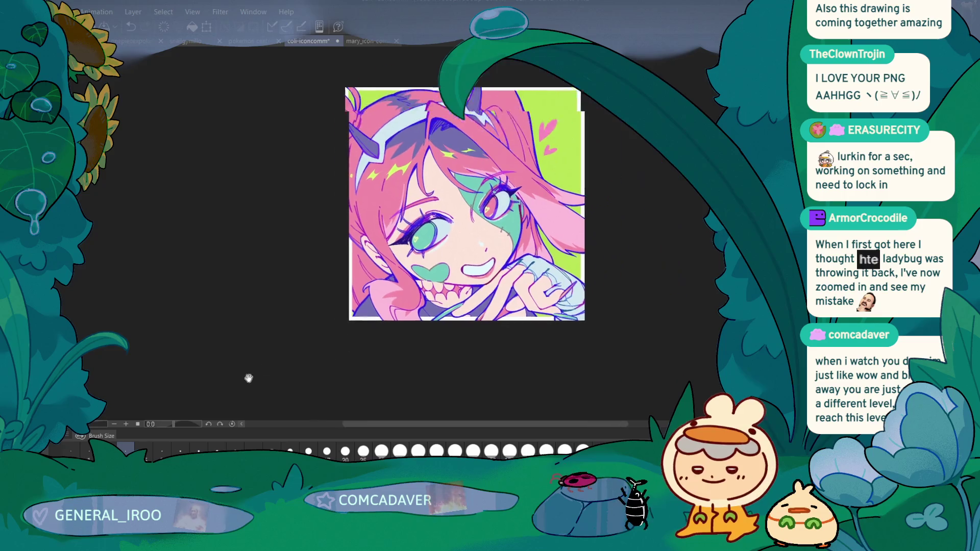
Save the icon file with Ctrl+S
key("ctrl+s")
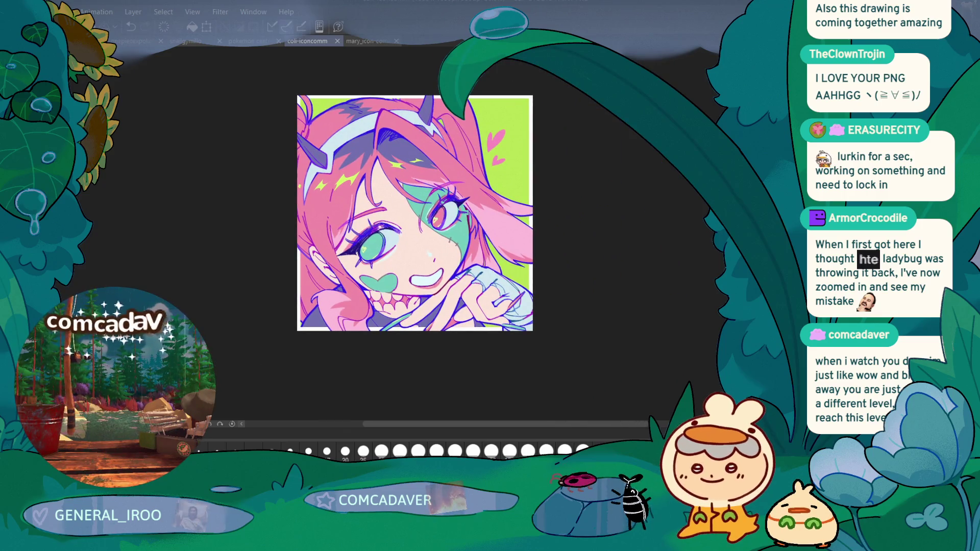
scroll(241, 302, "up", 2)
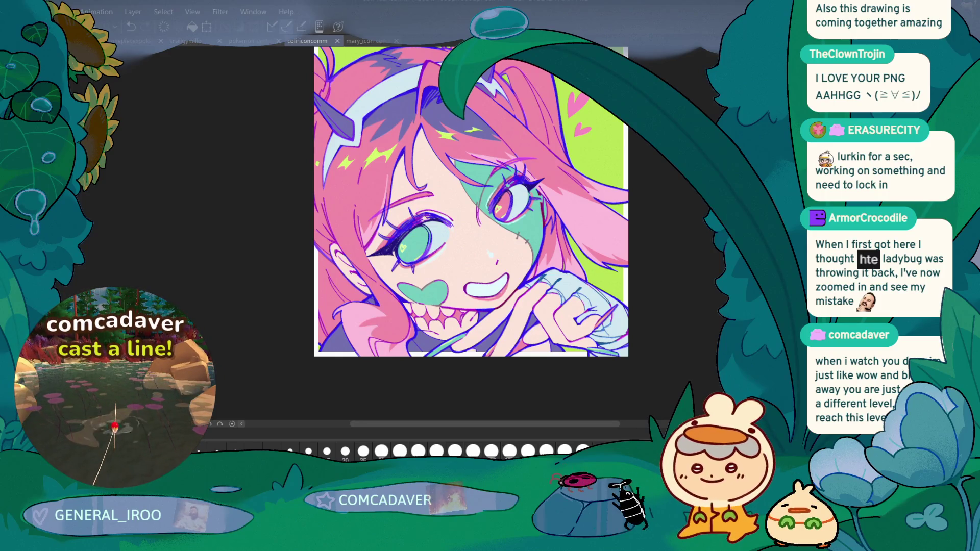
scroll(309, 347, "up", 2)
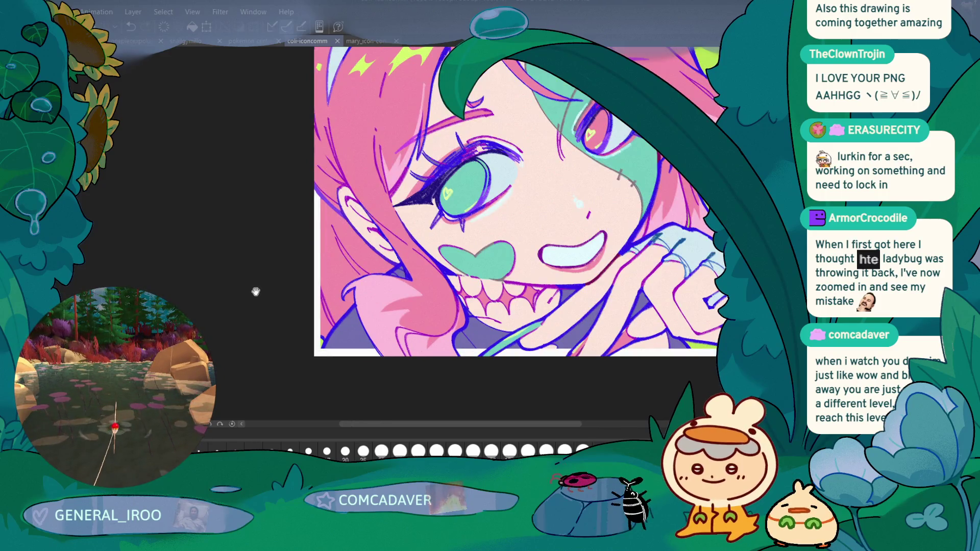
left_click_drag(256, 292, 240, 324)
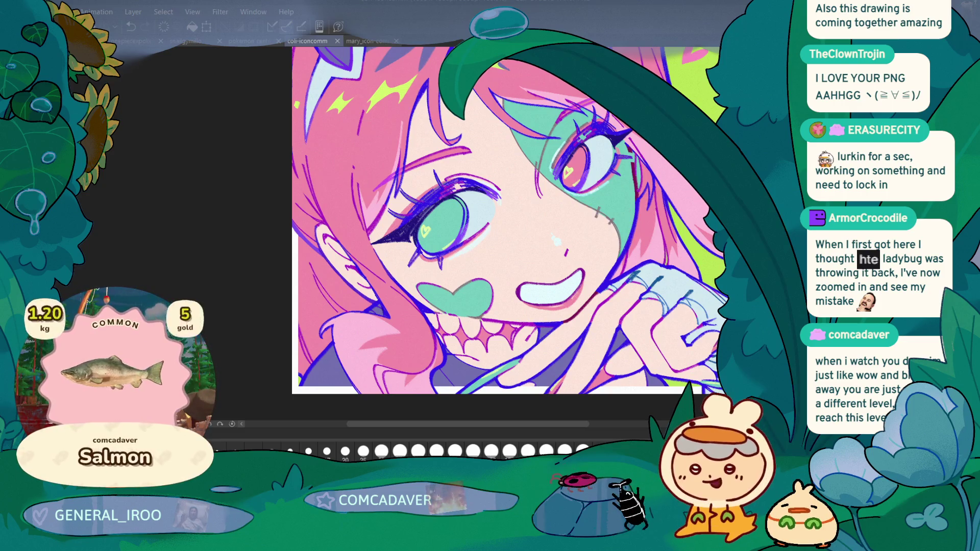
Brush faint short strokes on the mint cheek patch beside the right eye
key("ctrl+plus")
key("ctrl+plus")
mouse_move(581, 205)
left_mouse_down()
mouse_move(620, 187)
mouse_move(598, 198)
left_mouse_up()
left_click_drag(593, 198, 612, 191)
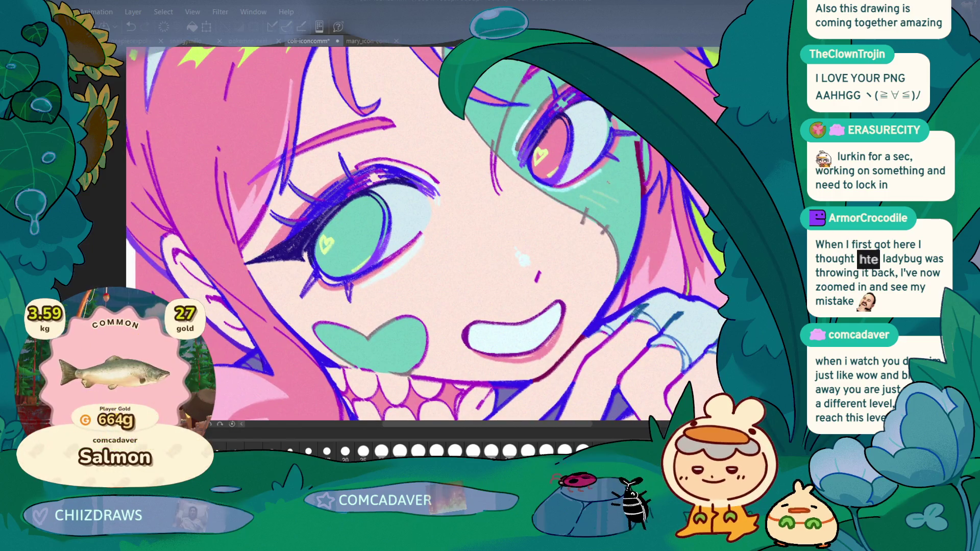
key("ctrl+0")
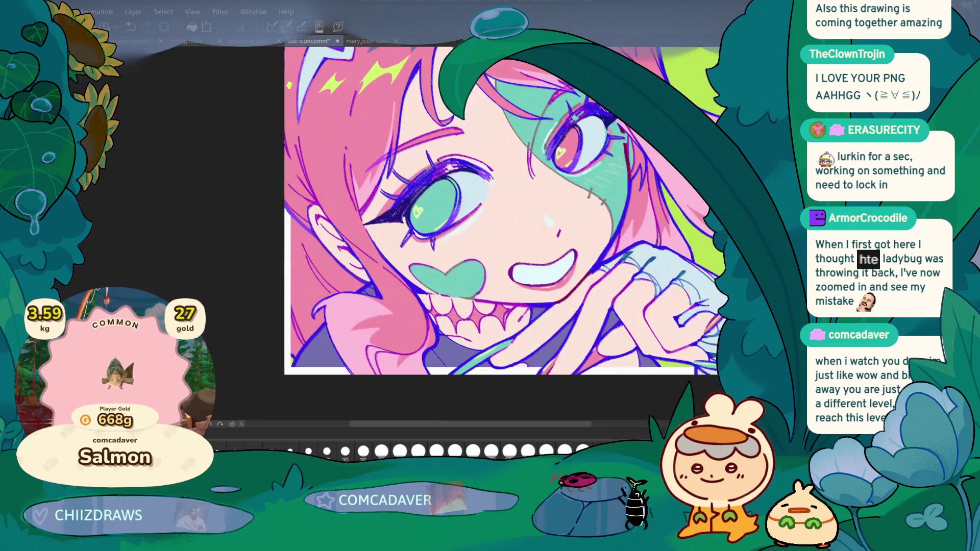
key("ctrl+plus")
key("ctrl+plus")
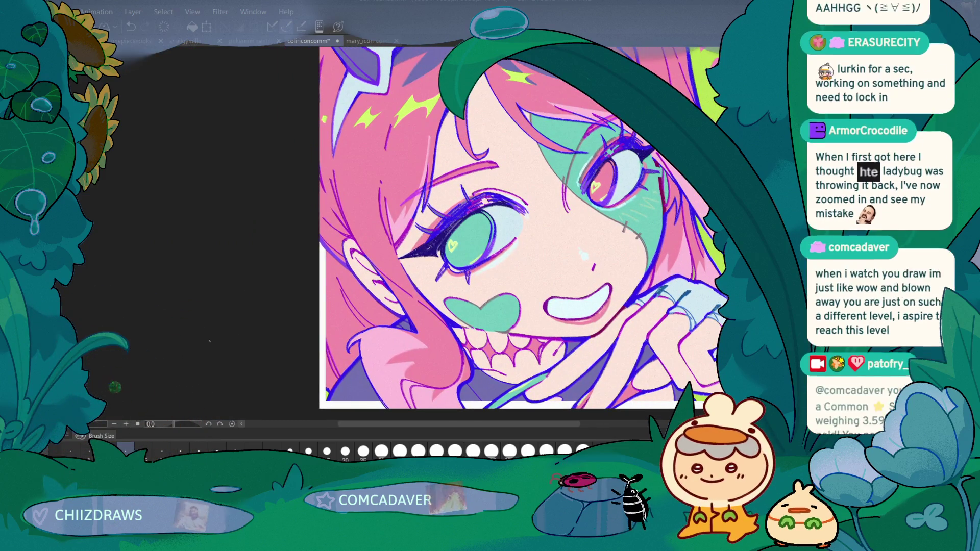
key("ctrl+plus")
key("ctrl+minus")
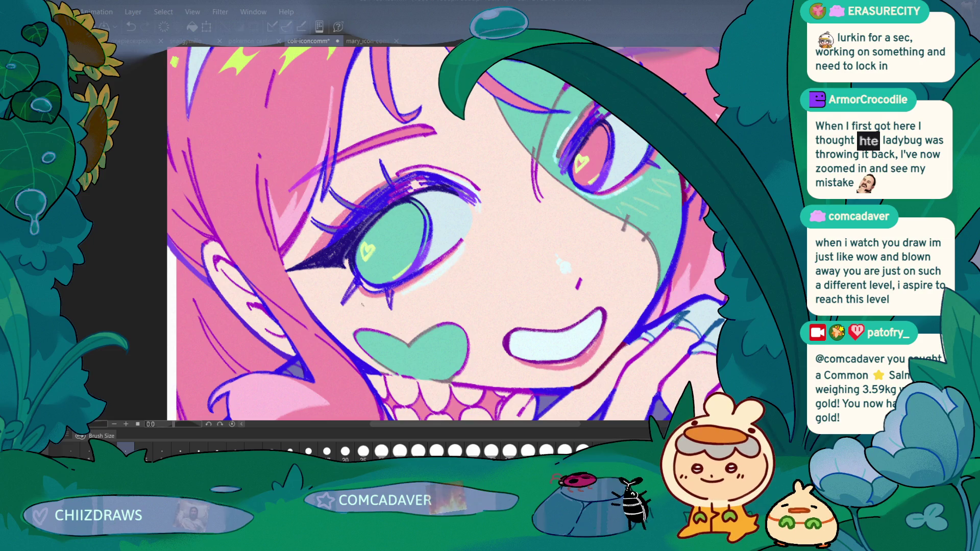
Draw pink blush hatching under the left eye
mouse_move(371, 302)
left_mouse_down()
mouse_move(362, 321)
mouse_move(412, 317)
left_mouse_up()
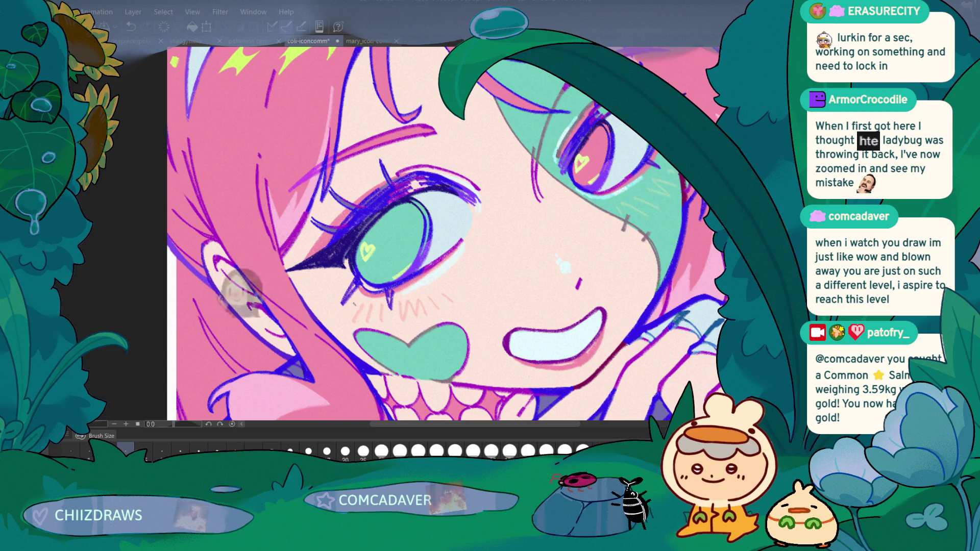
scroll(335, 298, "down", 5)
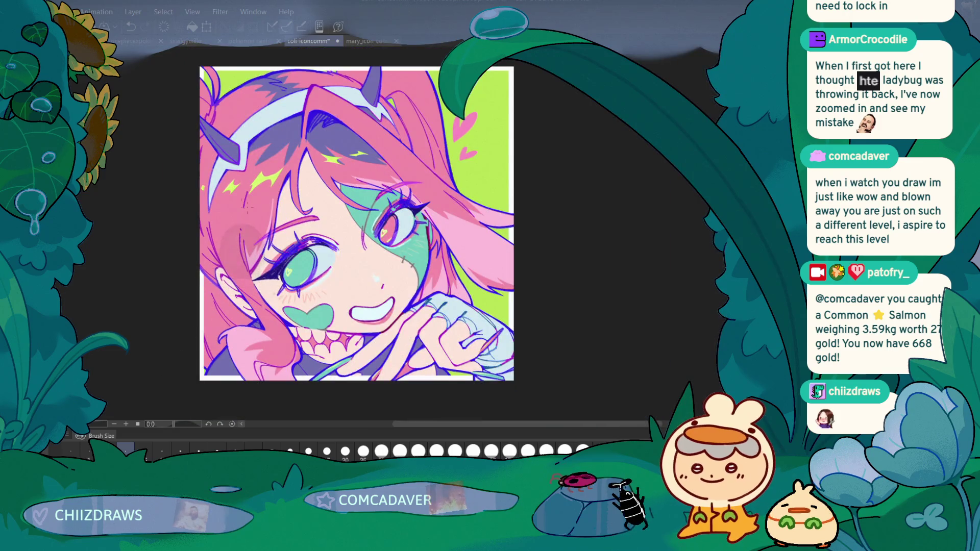
scroll(230, 270, "down", 2)
left_click_drag(159, 317, 249, 264)
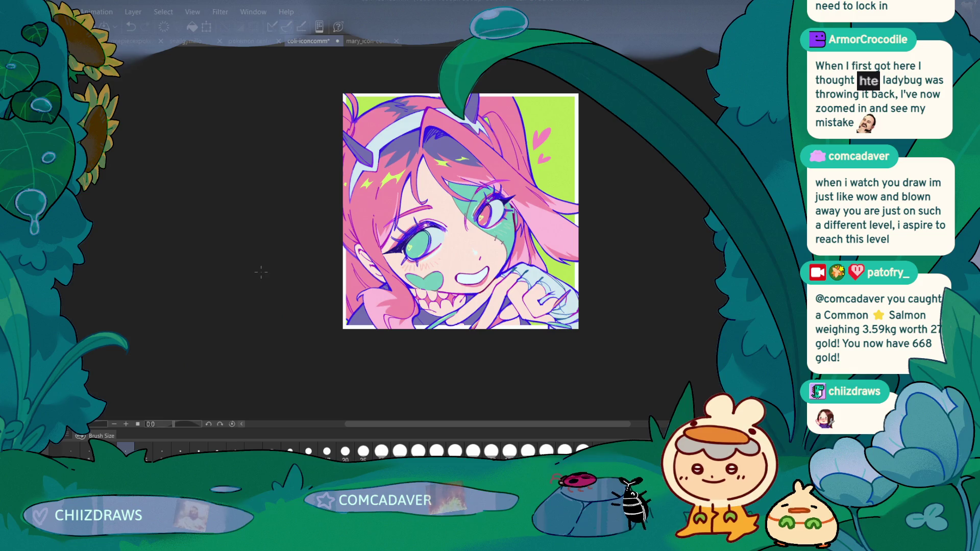
scroll(260, 272, "up", 4)
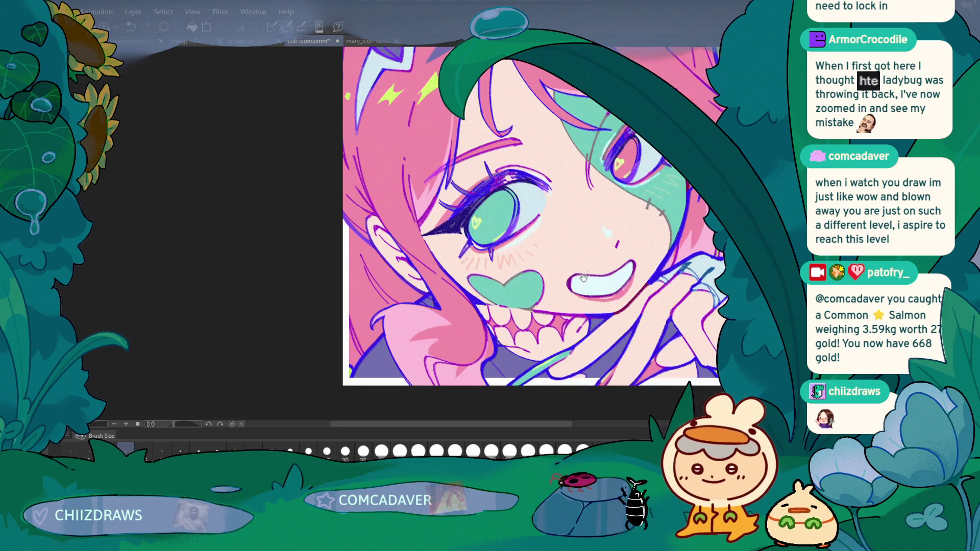
scroll(461, 201, "up", 2)
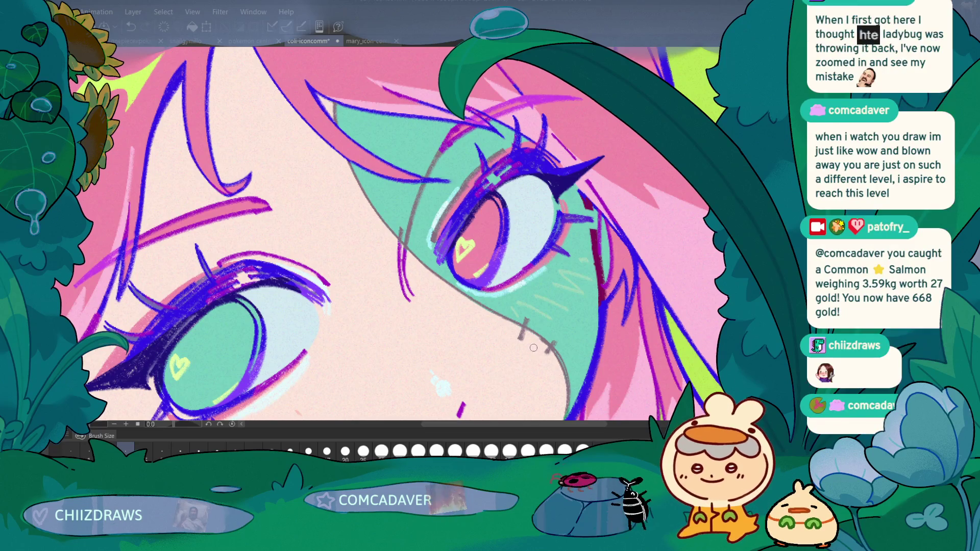
Redraw the misplaced hatch strokes further right and add a pink blush stroke on the cheek
mouse_move(467, 309)
left_mouse_down()
mouse_move(449, 255)
mouse_move(439, 286)
mouse_move(429, 281)
left_mouse_up()
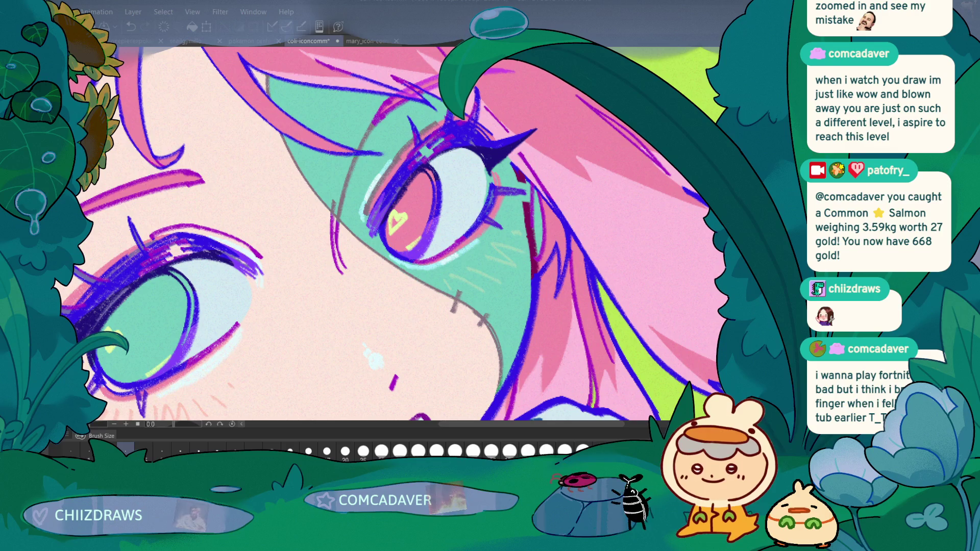
key("ctrl+z")
key("ctrl+z")
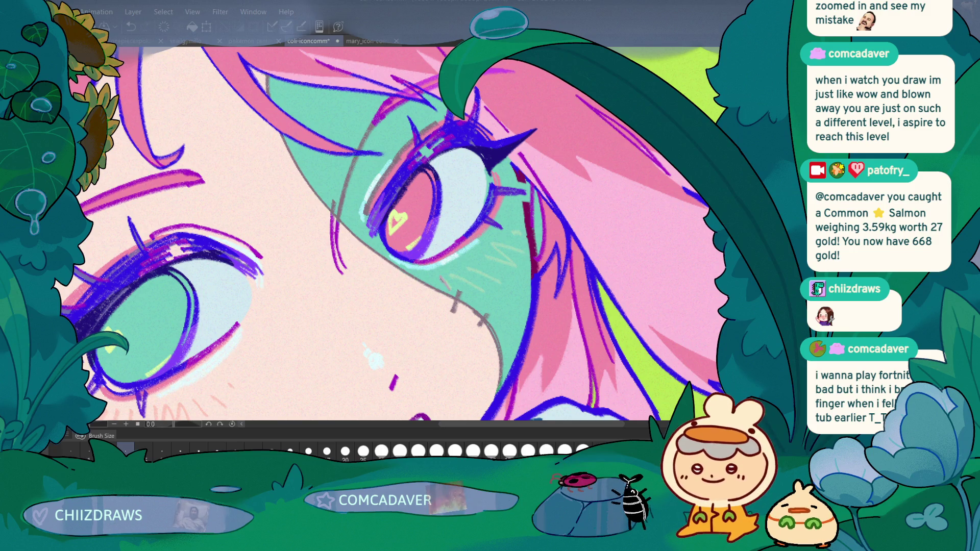
key("ctrl+z")
left_click_drag(469, 265, 489, 270)
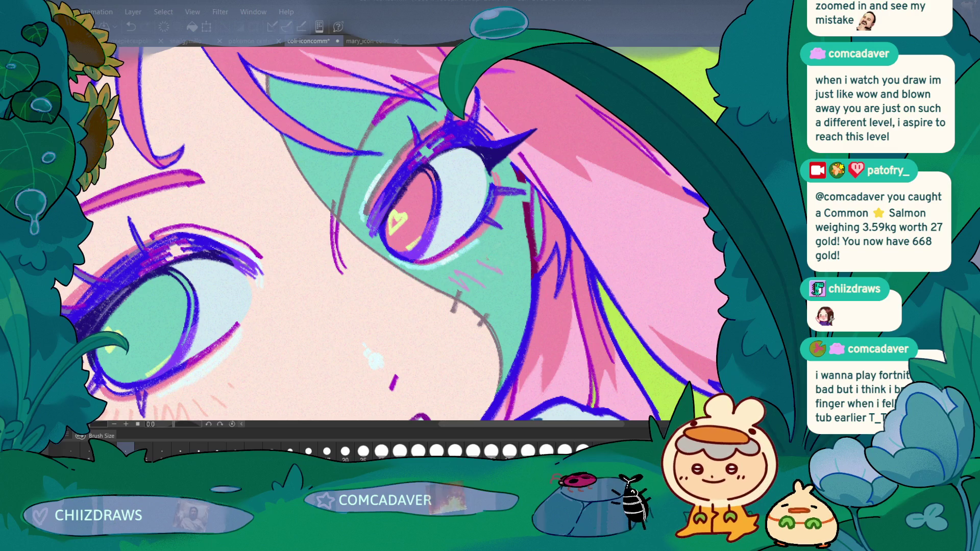
left_click_drag(506, 246, 514, 243)
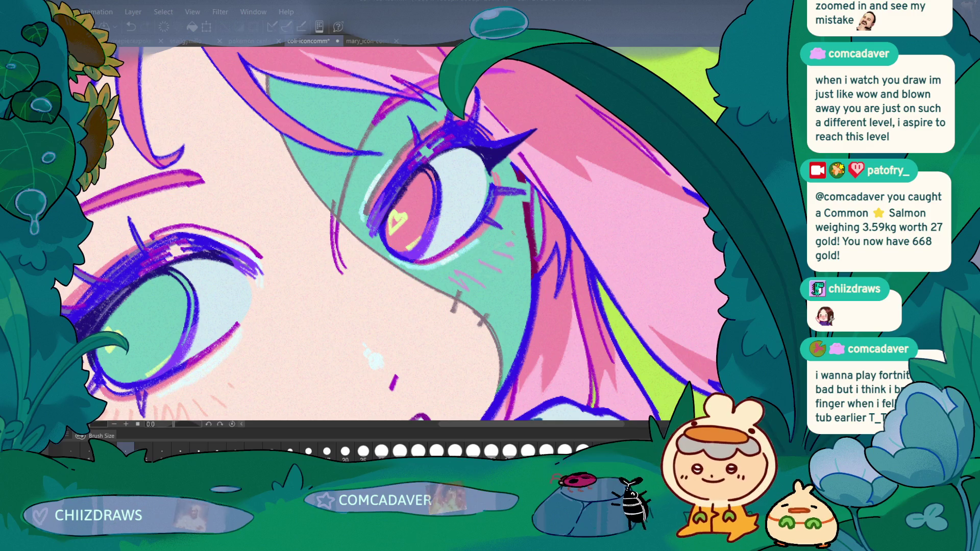
Save the blush-marked icon with Ctrl+S, then pan the close-up toward the ear
scroll(218, 343, "down", 3)
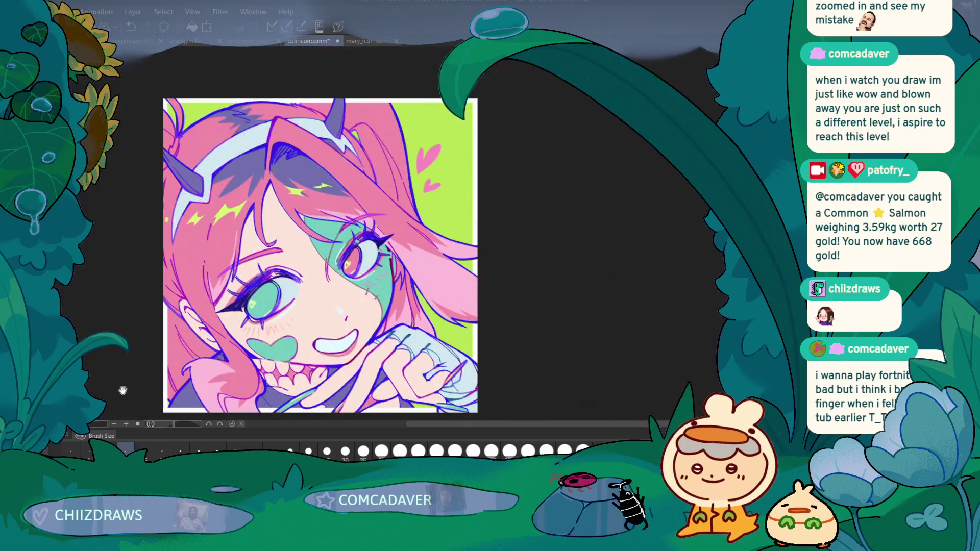
key("ctrl+s")
scroll(219, 344, "up", 3)
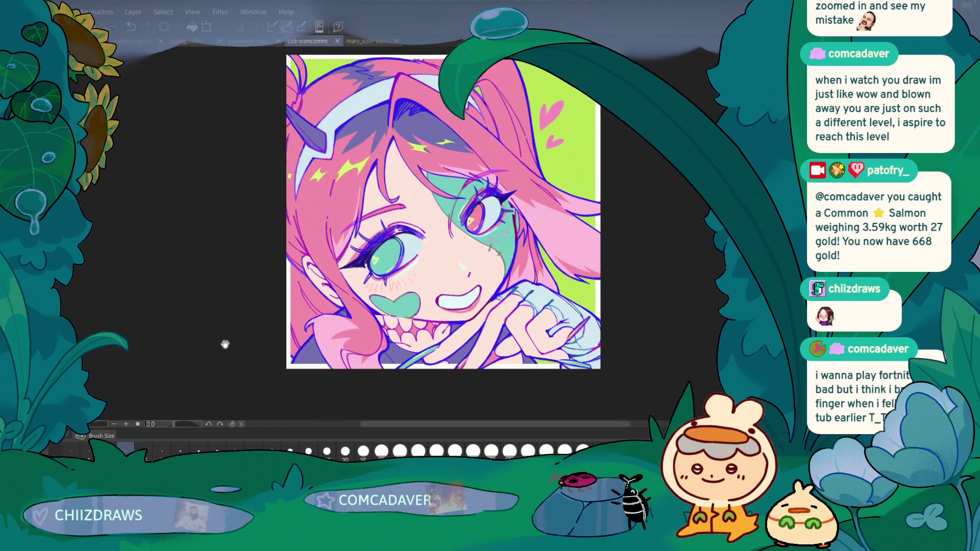
mouse_move(225, 346)
left_mouse_down()
mouse_move(216, 357)
mouse_move(209, 345)
left_mouse_up()
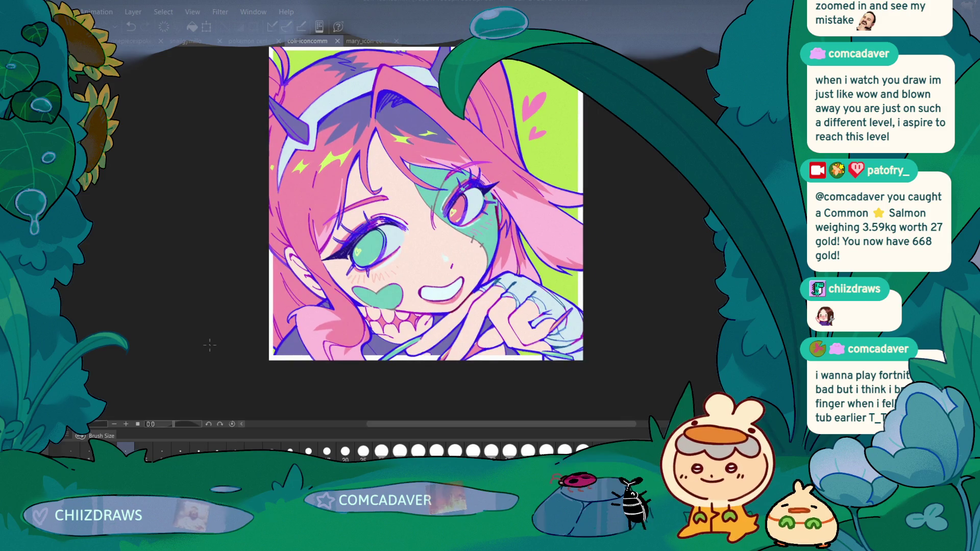
mouse_move(210, 345)
left_mouse_down()
mouse_move(193, 254)
mouse_move(256, 291)
mouse_move(240, 313)
left_mouse_up()
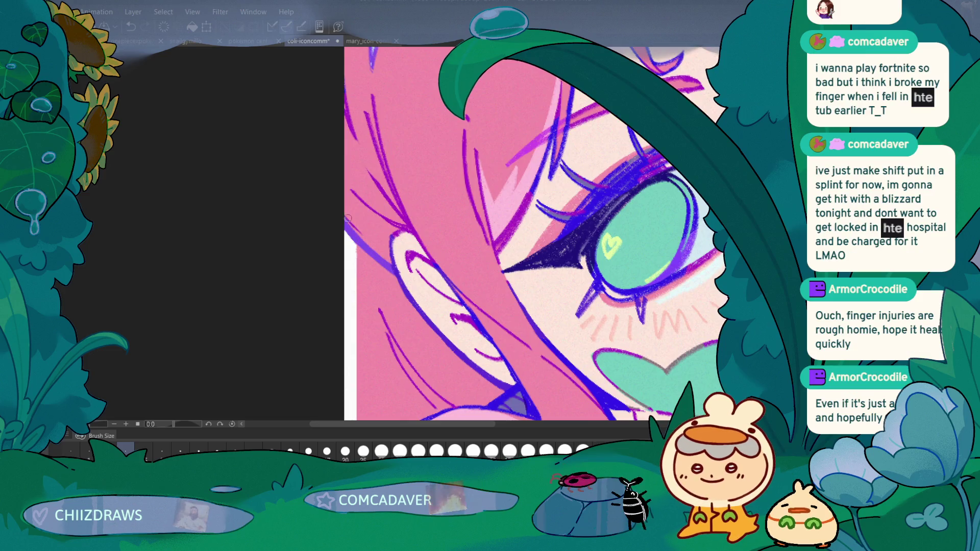
mouse_move(231, 343)
left_mouse_down()
mouse_move(237, 297)
mouse_move(216, 389)
left_mouse_up()
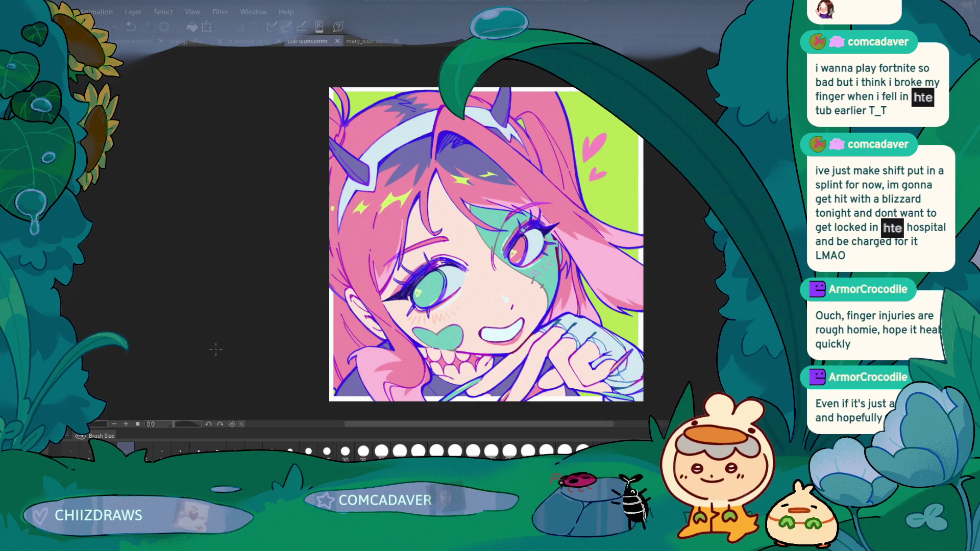
scroll(253, 241, "down", 1)
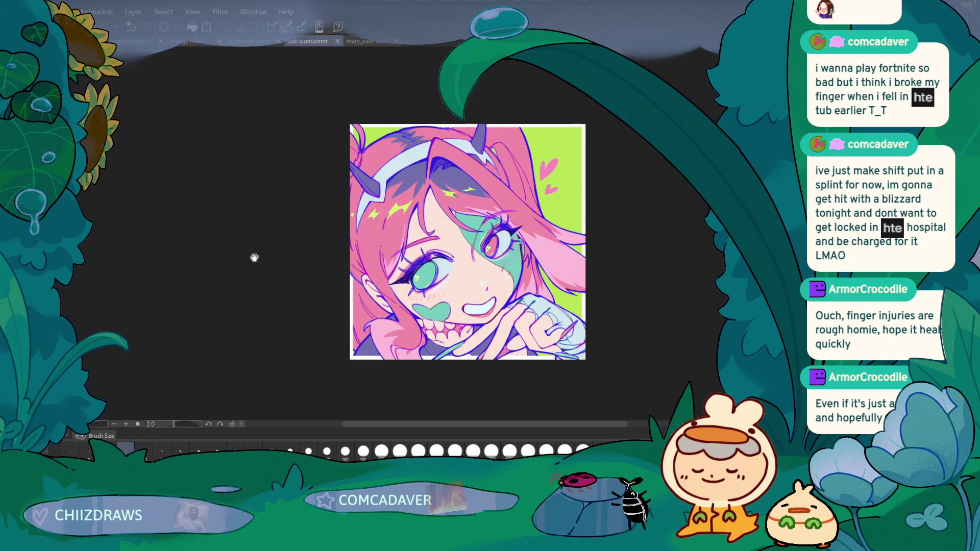
scroll(250, 300, "up", 1)
scroll(250, 300, "up", 6)
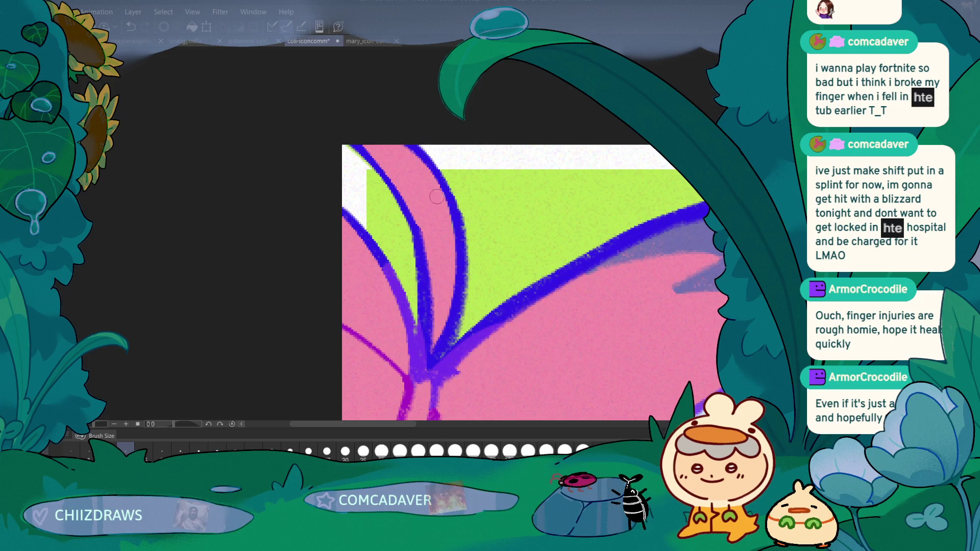
Brush over the hair strands near the icon's top-left edge to tidy them
left_click_drag(401, 153, 405, 165)
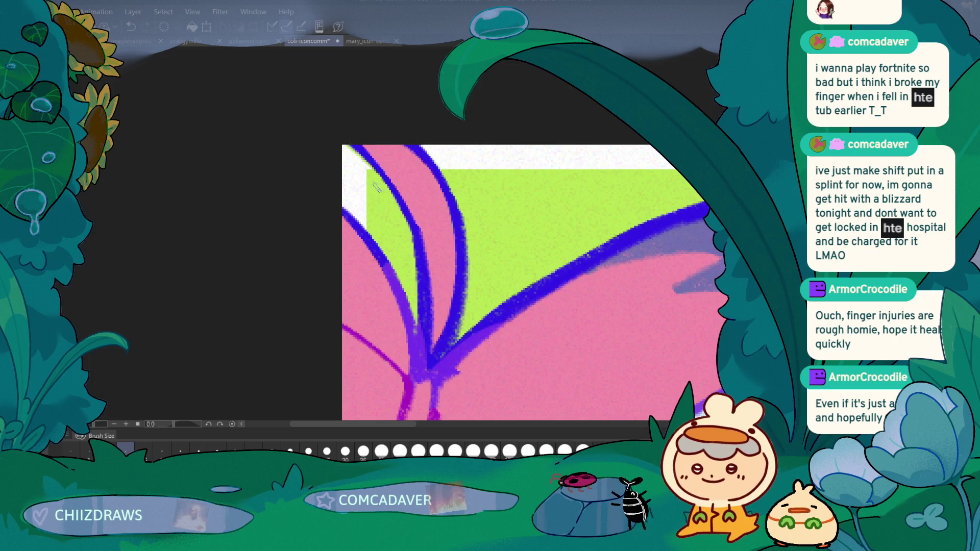
scroll(251, 300, "down", 3)
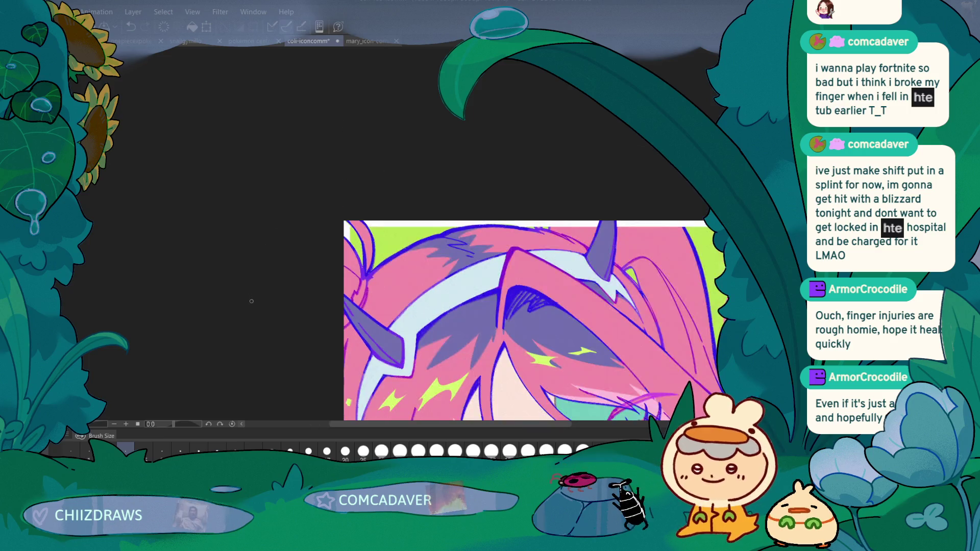
scroll(337, 132, "up", 3)
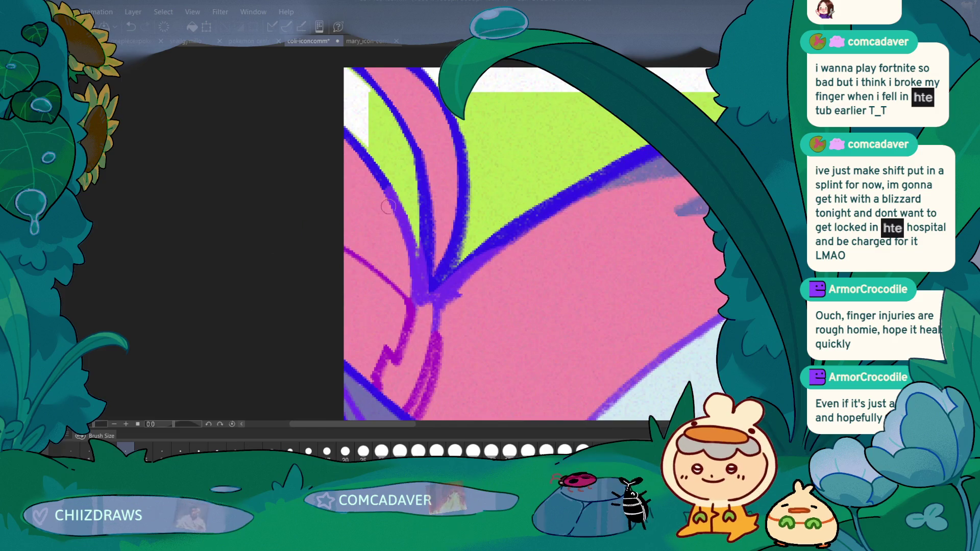
scroll(232, 321, "down", 3)
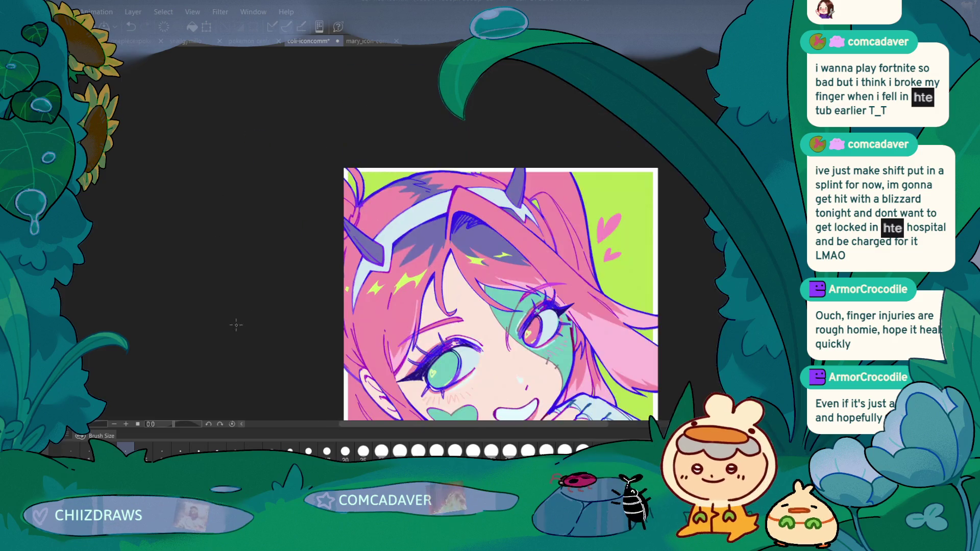
scroll(587, 218, "up", 3)
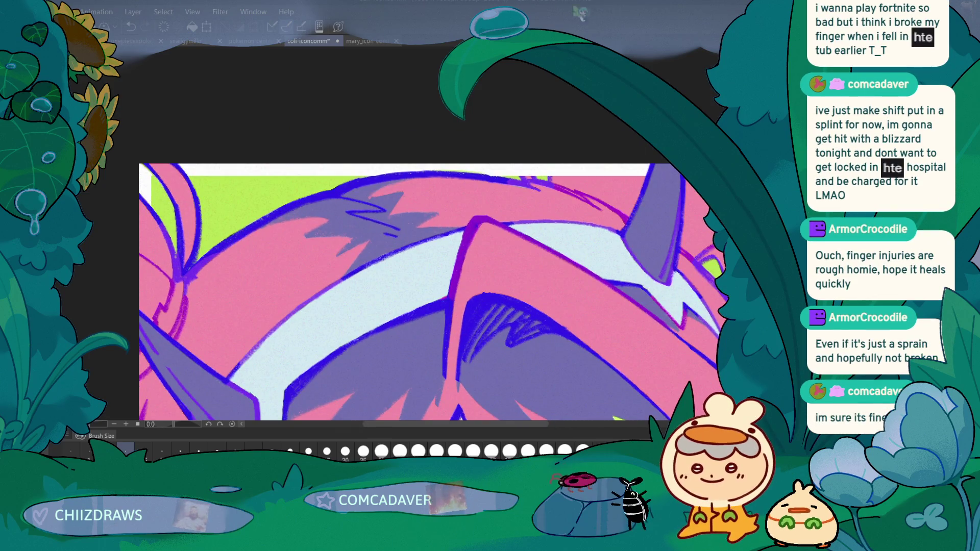
scroll(153, 284, "down", 2)
scroll(162, 315, "down", 2)
mouse_move(126, 370)
left_mouse_down()
mouse_move(171, 271)
mouse_move(169, 363)
left_mouse_up()
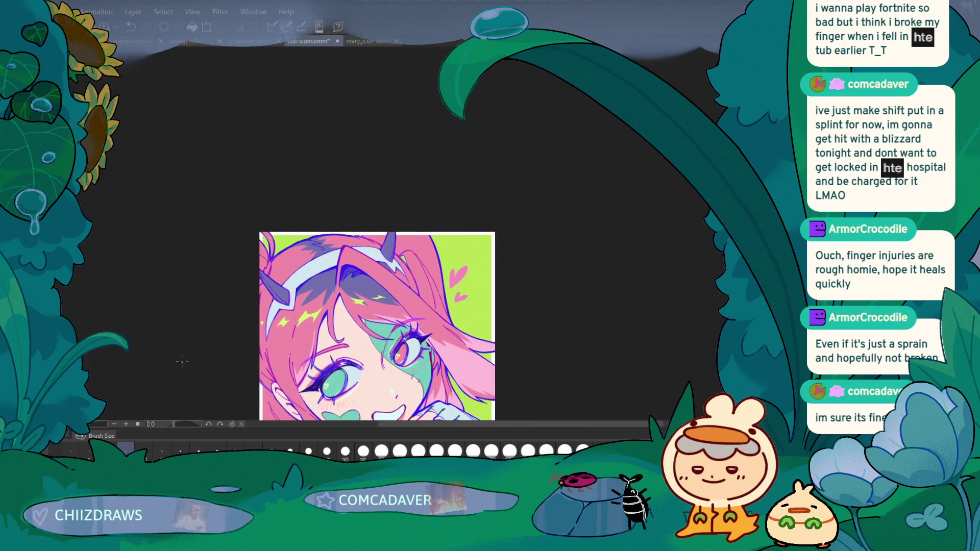
scroll(314, 223, "up", 3)
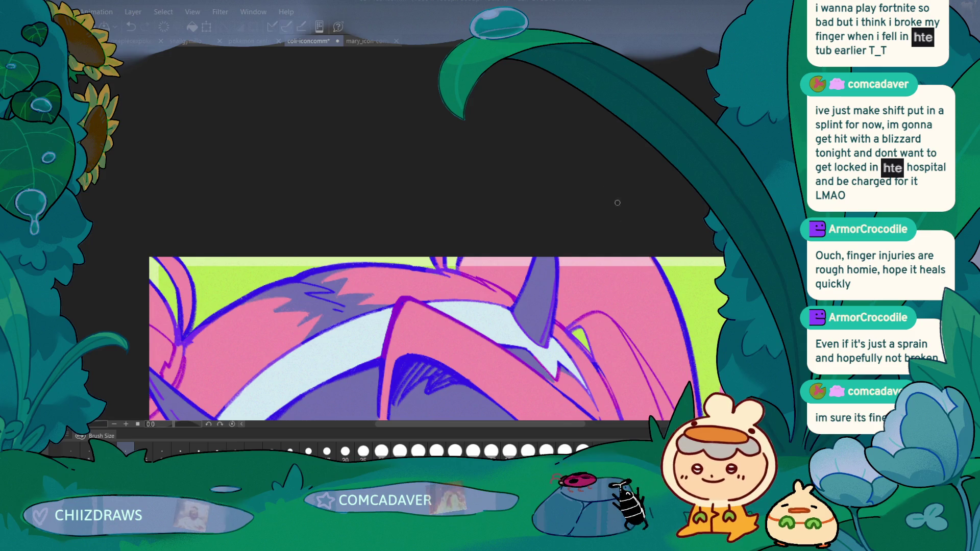
Lasso the pink area at the top of the artwork, then deselect with Ctrl+D
mouse_move(465, 252)
left_mouse_down()
mouse_move(658, 286)
mouse_move(658, 258)
left_mouse_up()
key("ctrl+d")
scroll(267, 243, "down", 3)
mouse_move(242, 221)
left_mouse_down()
mouse_move(231, 222)
mouse_move(202, 293)
mouse_move(219, 329)
left_mouse_up()
scroll(208, 328, "up", 1)
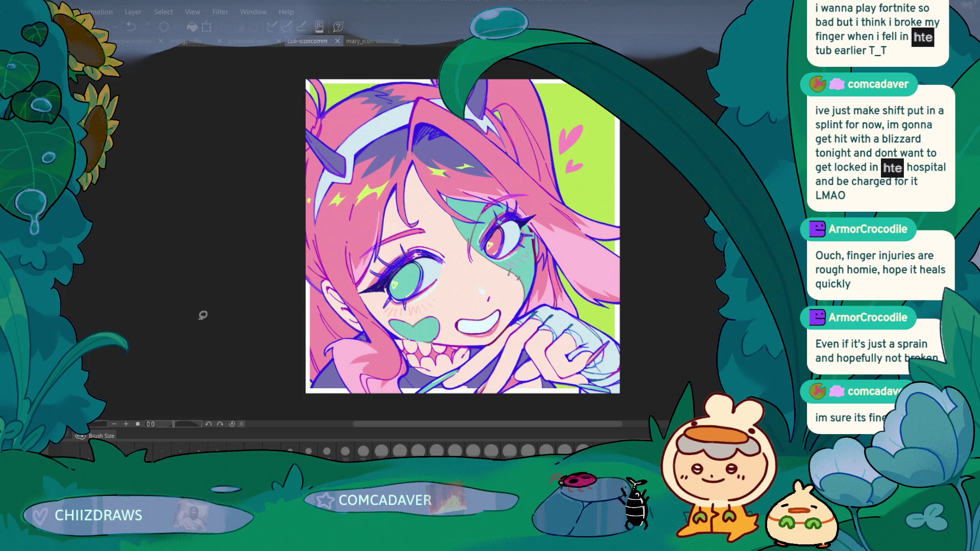
mouse_move(197, 250)
left_mouse_down()
mouse_move(217, 317)
mouse_move(212, 343)
left_mouse_up()
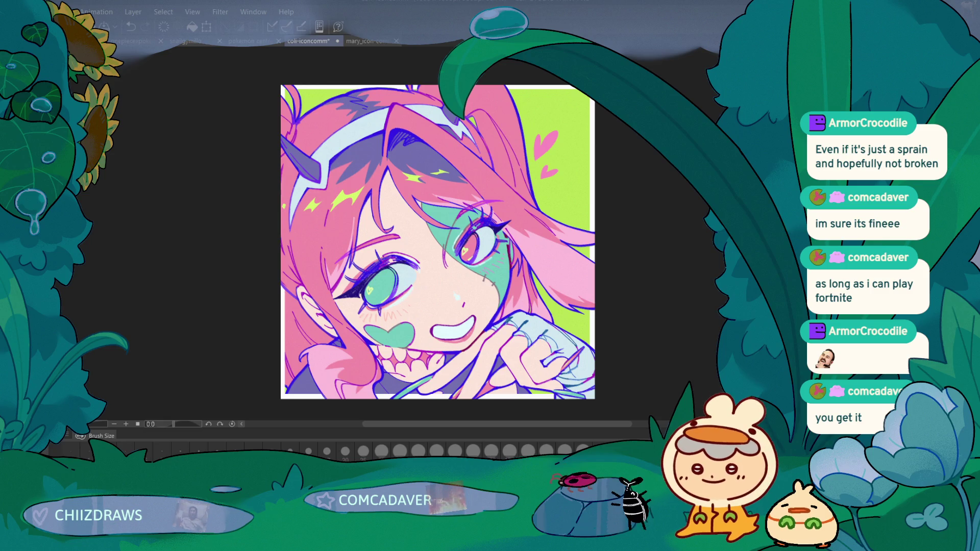
mouse_move(260, 176)
left_mouse_down()
mouse_move(260, 199)
mouse_move(526, 63)
mouse_move(669, 367)
mouse_move(207, 207)
mouse_move(207, 227)
mouse_move(254, 267)
left_mouse_up()
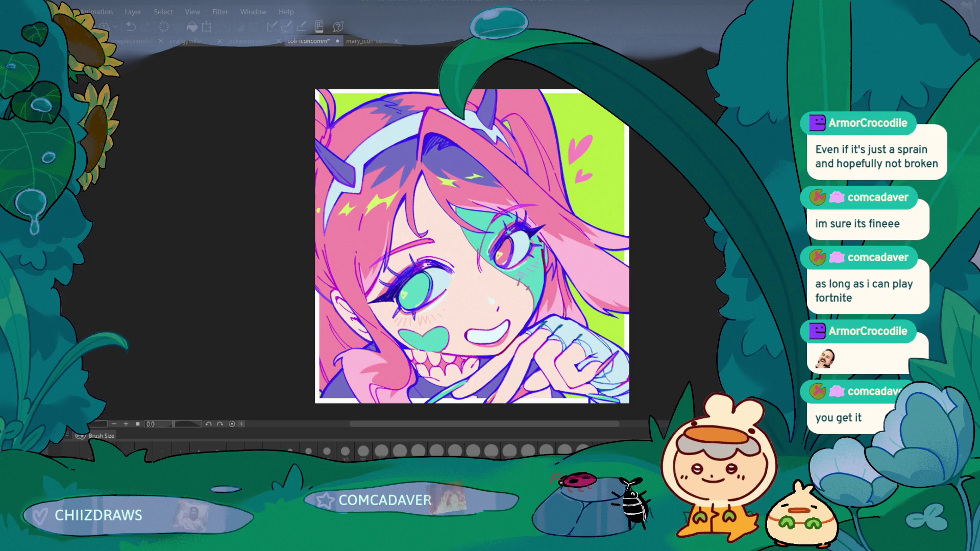
left_click_drag(240, 347, 243, 329)
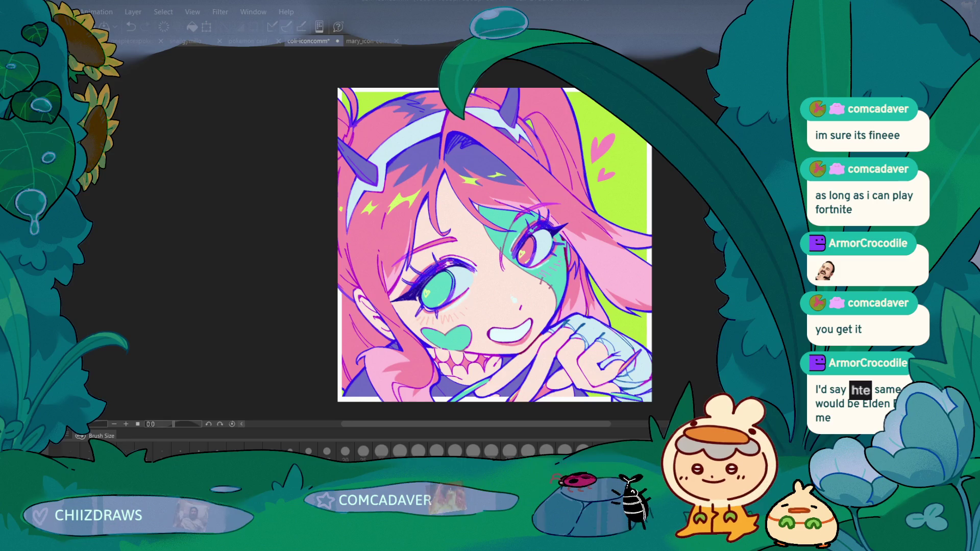
Trace a lasso selection around the whole illustration for the pink and cyan boost
mouse_move(319, 160)
left_mouse_down()
mouse_move(405, 53)
mouse_move(694, 102)
mouse_move(315, 240)
left_mouse_up()
mouse_move(253, 168)
left_mouse_down()
mouse_move(267, 336)
mouse_move(256, 346)
left_mouse_up()
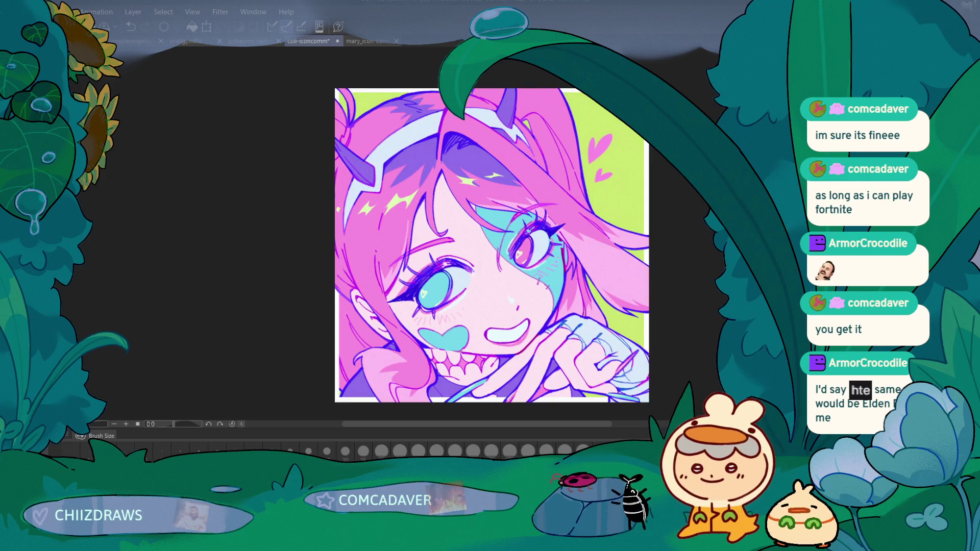
mouse_move(306, 174)
left_mouse_down()
mouse_move(306, 158)
mouse_move(449, 53)
mouse_move(700, 402)
mouse_move(258, 260)
mouse_move(236, 223)
left_mouse_up()
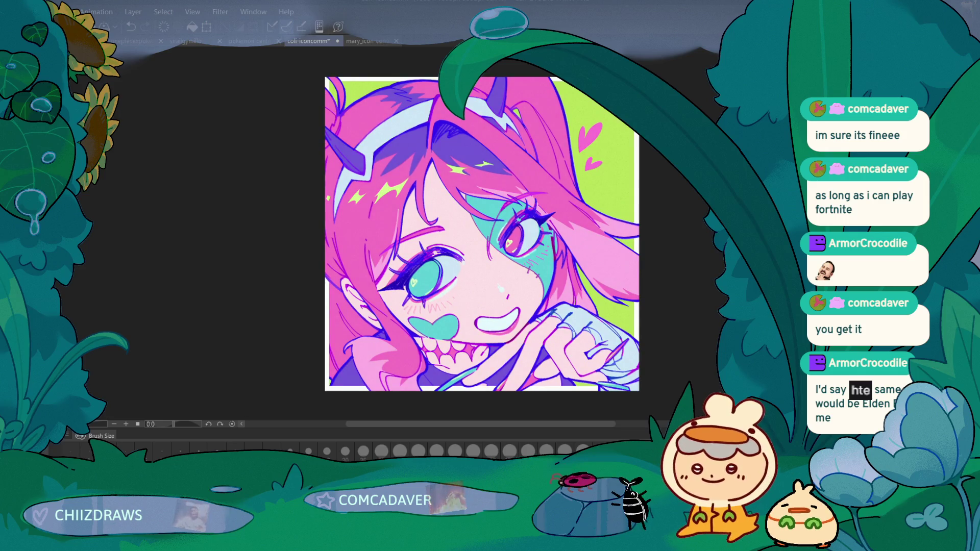
scroll(265, 328, "down", 3)
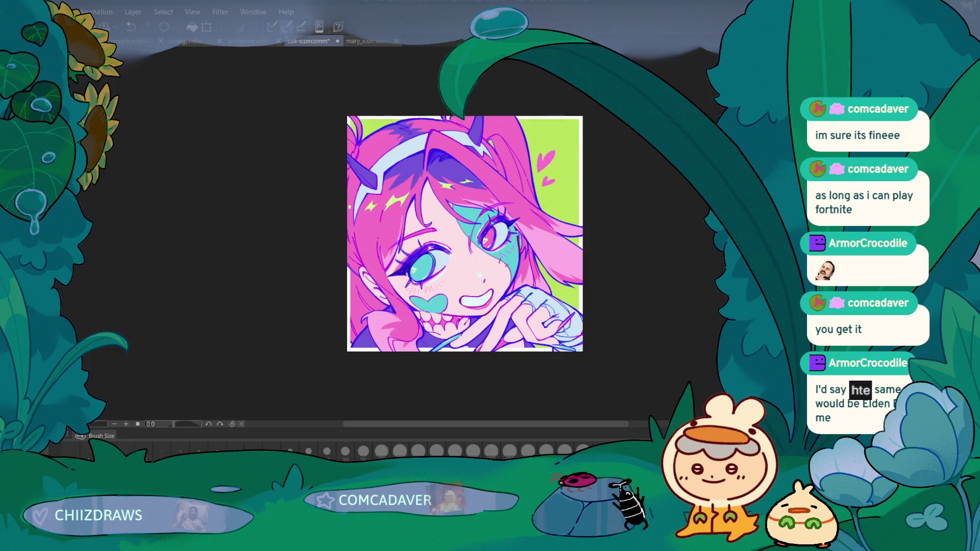
scroll(278, 344, "up", 2)
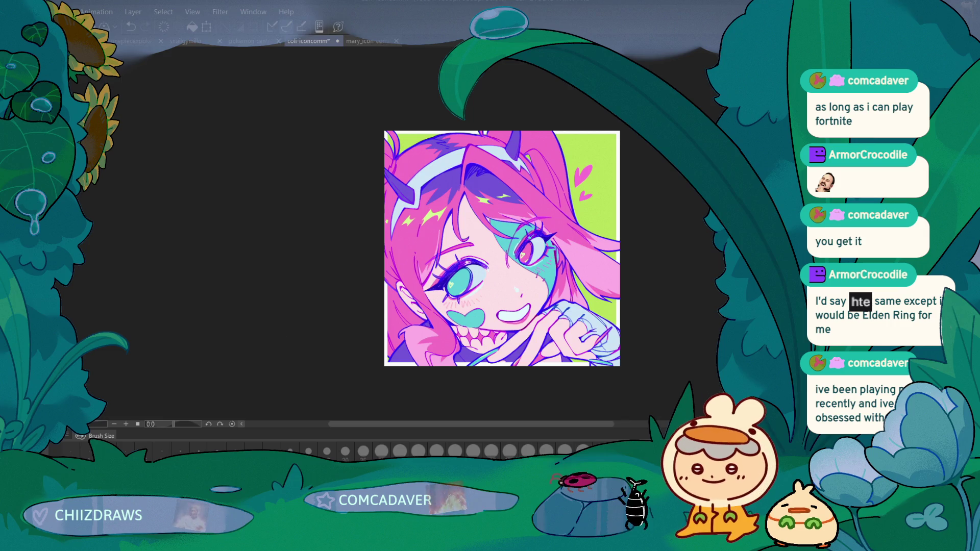
Zoom in on the left horn and shrink the pen to a small size
scroll(320, 236, "up", 4)
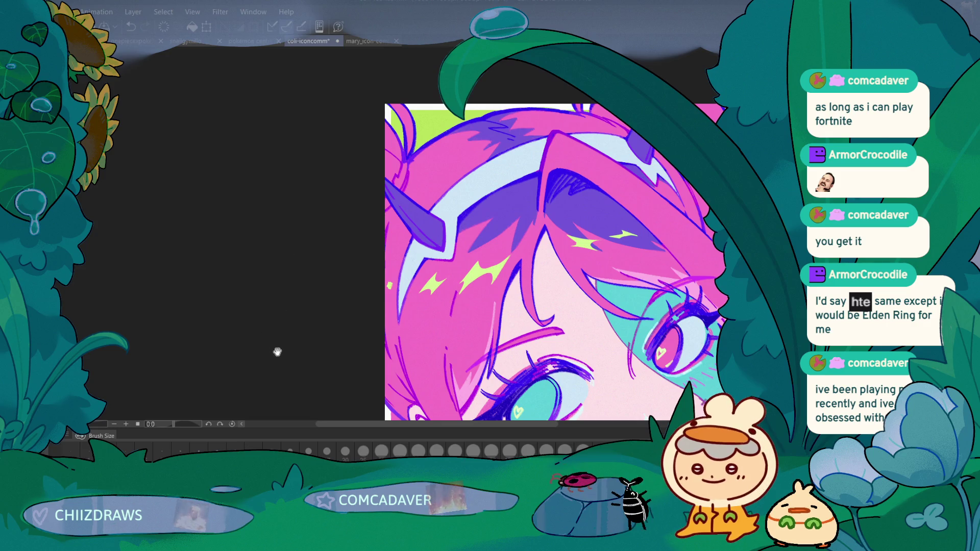
scroll(321, 193, "up", 3)
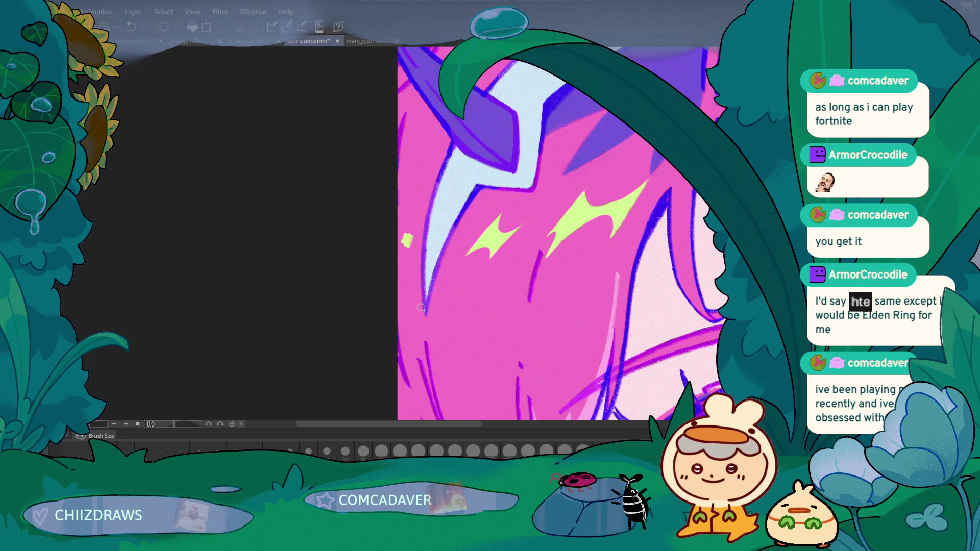
key("bracketleft")
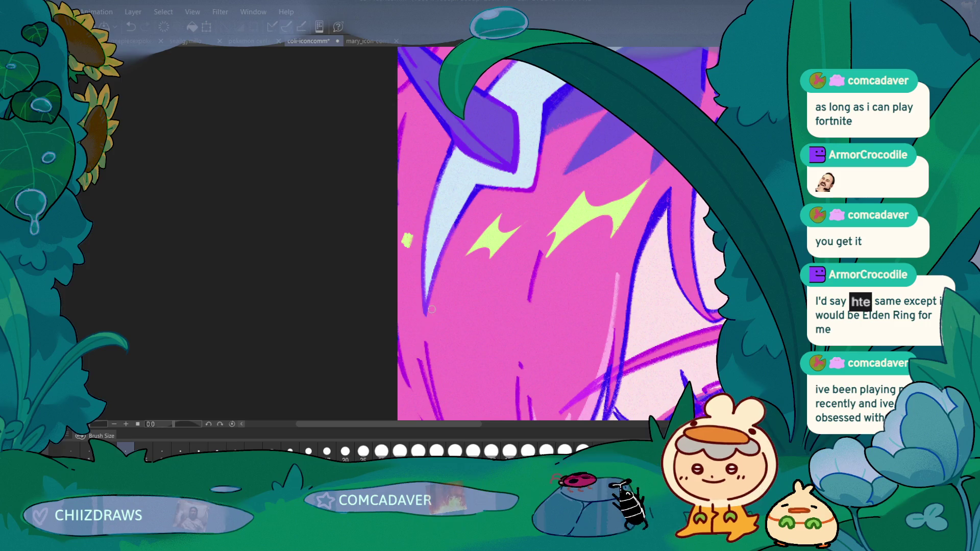
mouse_move(372, 157)
left_mouse_down()
mouse_move(280, 333)
mouse_move(288, 315)
left_mouse_up()
scroll(353, 187, "up", 5)
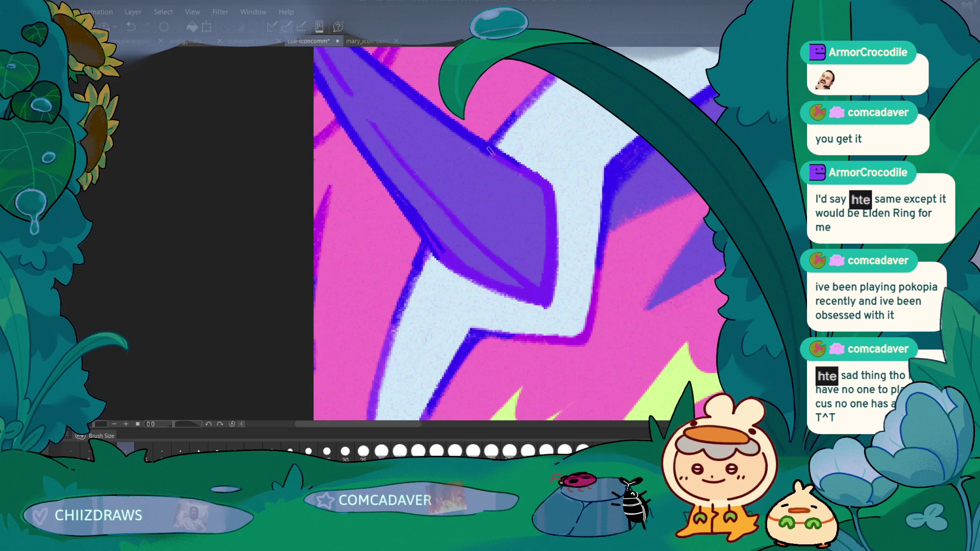
scroll(459, 148, "down", 3)
scroll(234, 328, "down", 3)
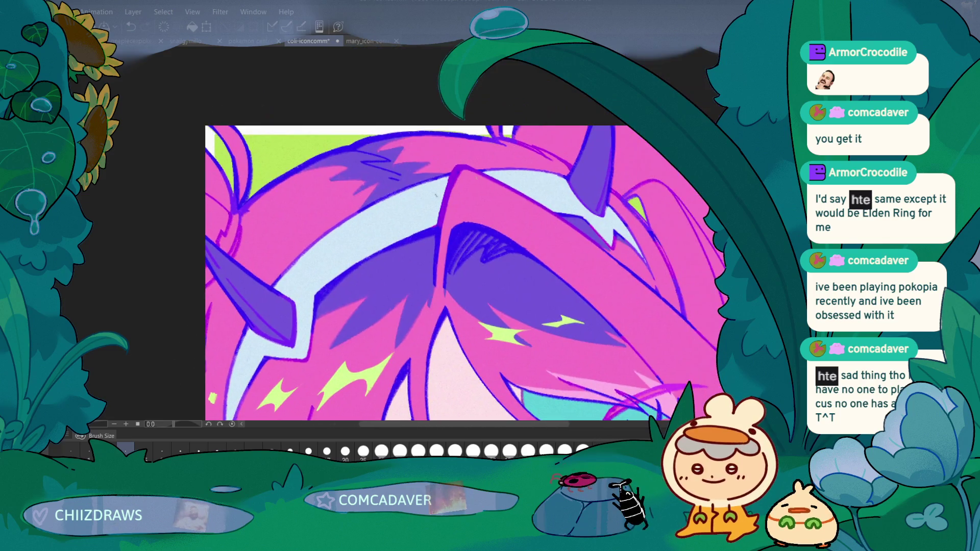
scroll(548, 165, "up", 8)
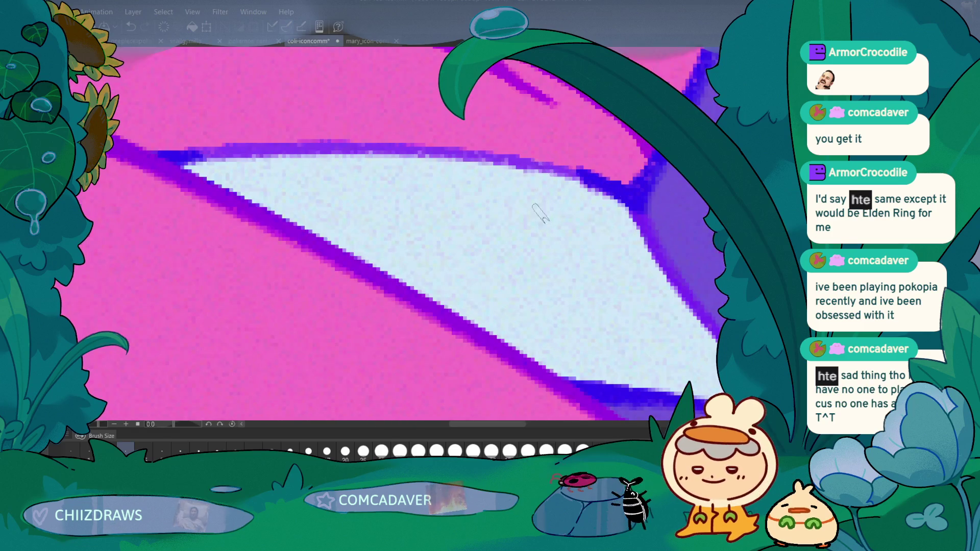
scroll(391, 226, "down", 3)
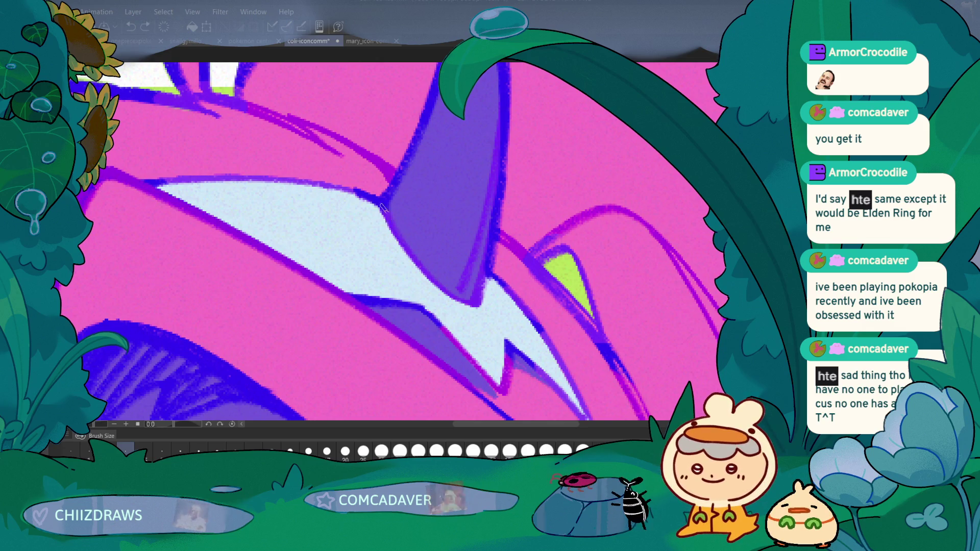
key("ctrl+z")
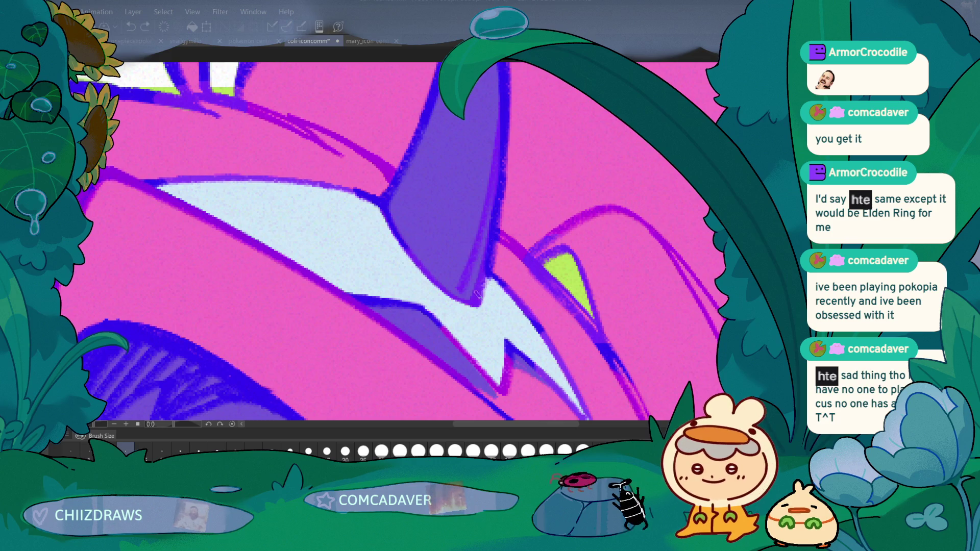
Redraw the dark blue line along the horn's right edge, retrying strokes with undo
mouse_move(493, 236)
left_mouse_down()
mouse_move(499, 265)
mouse_move(480, 298)
left_mouse_up()
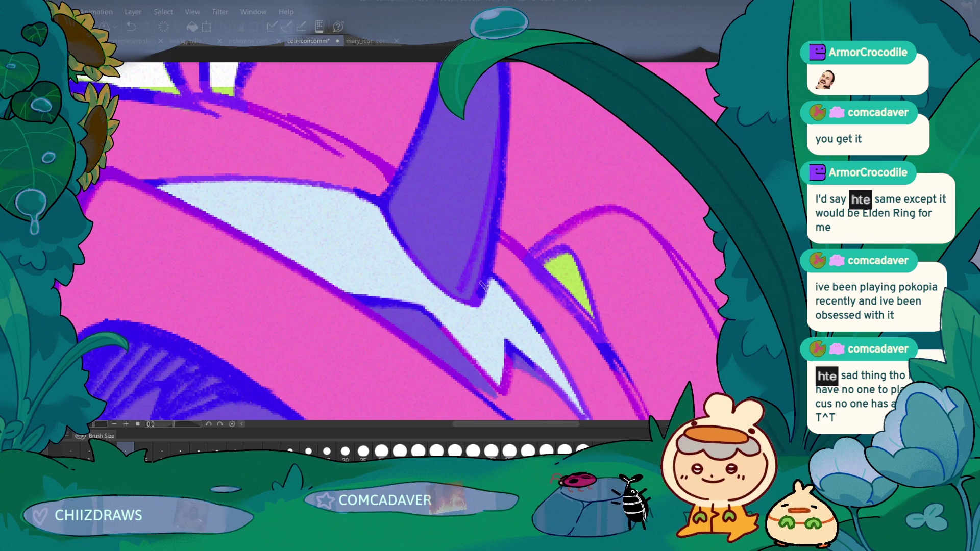
left_click_drag(479, 240, 502, 100)
key("ctrl+z")
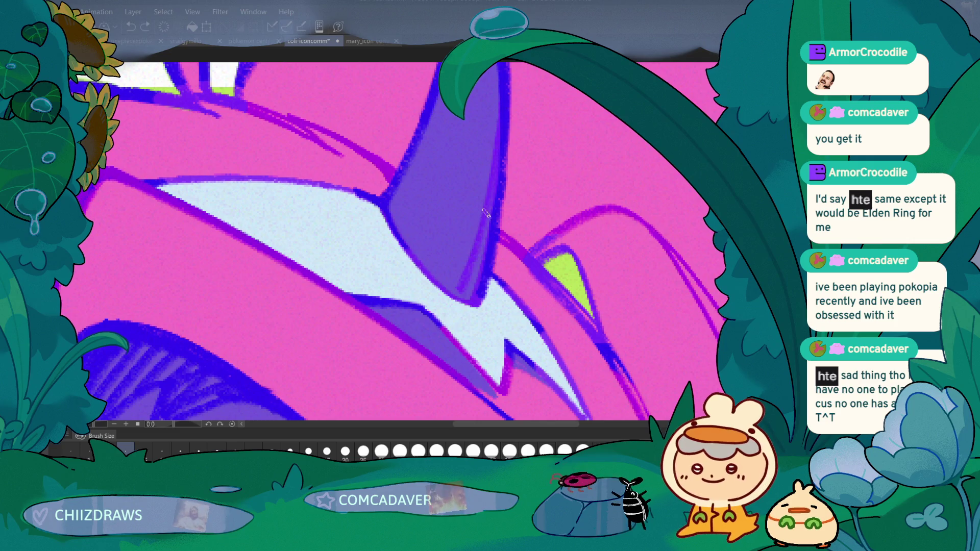
left_click_drag(484, 224, 502, 94)
key("ctrl+z")
left_click_drag(489, 220, 503, 100)
key("ctrl+z")
key("ctrl+z")
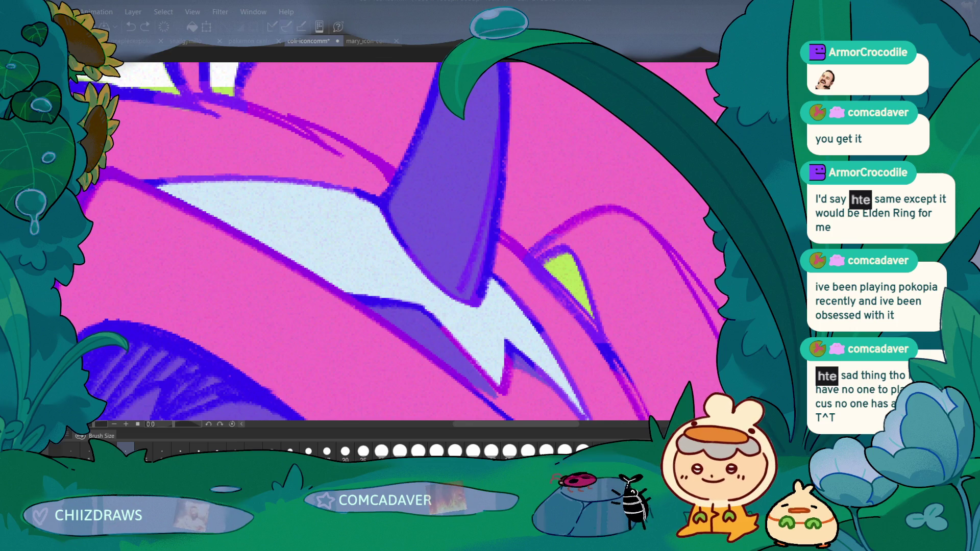
left_click_drag(193, 278, 238, 314)
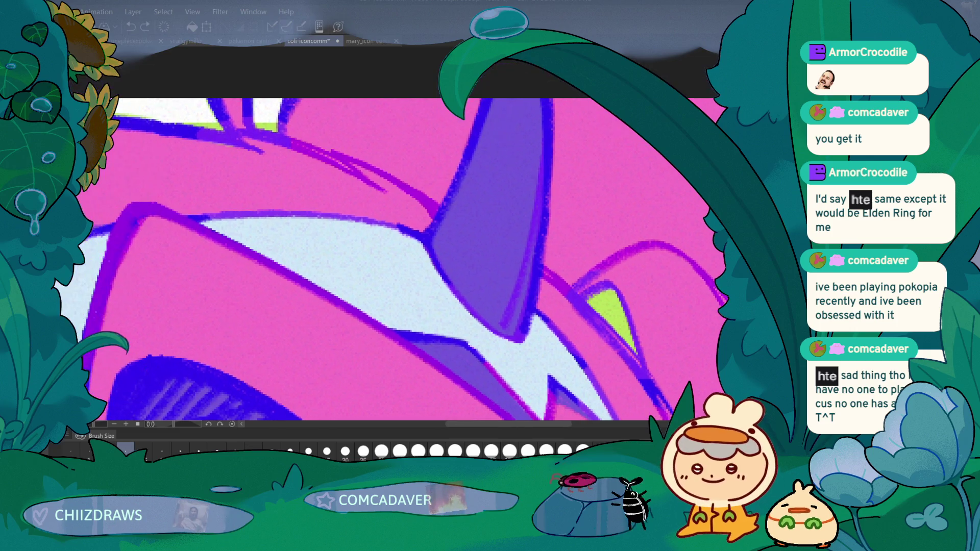
left_click_drag(544, 142, 518, 276)
key("ctrl+z")
mouse_move(546, 146)
left_mouse_down()
mouse_move(504, 324)
mouse_move(523, 343)
left_mouse_up()
key("ctrl+z")
Add a dark purple line along the horn's edge and sample the horn's purple colour
scroll(498, 333, "down", 5)
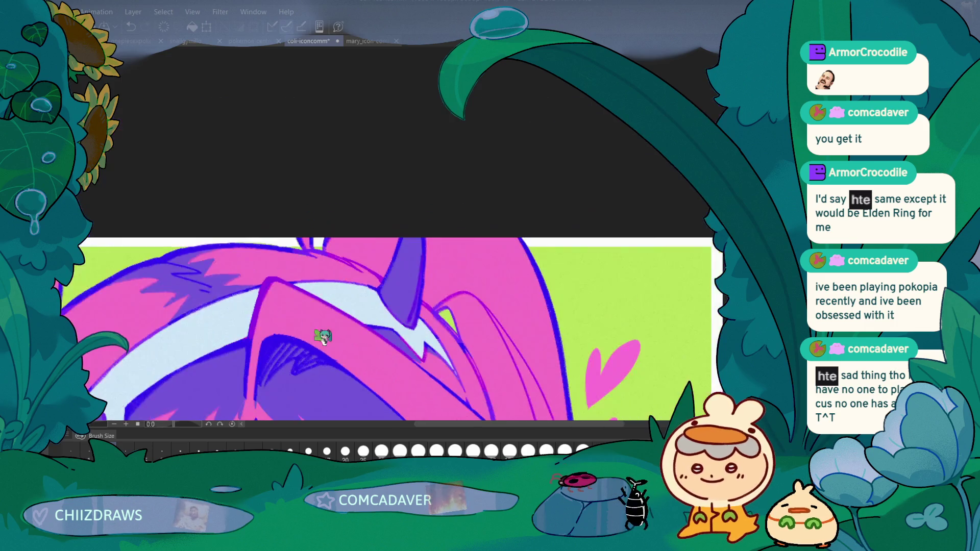
left_click_drag(289, 379, 279, 337)
scroll(280, 337, "up", 2)
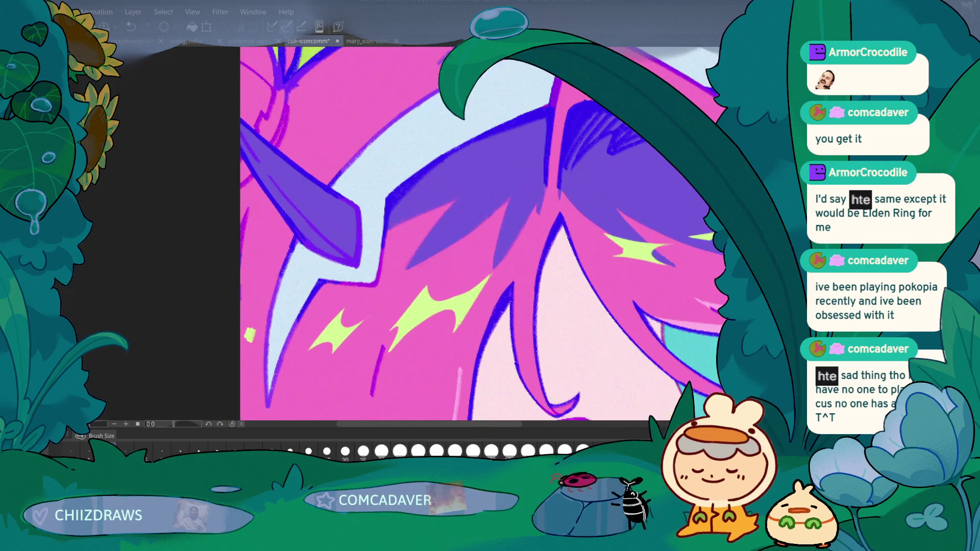
left_click_drag(269, 176, 299, 211)
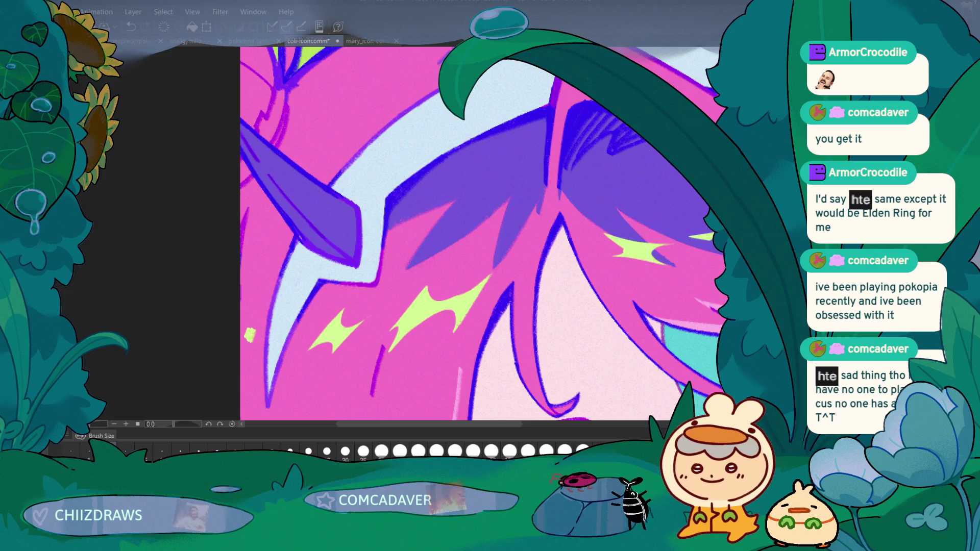
left_click_drag(285, 217, 306, 211)
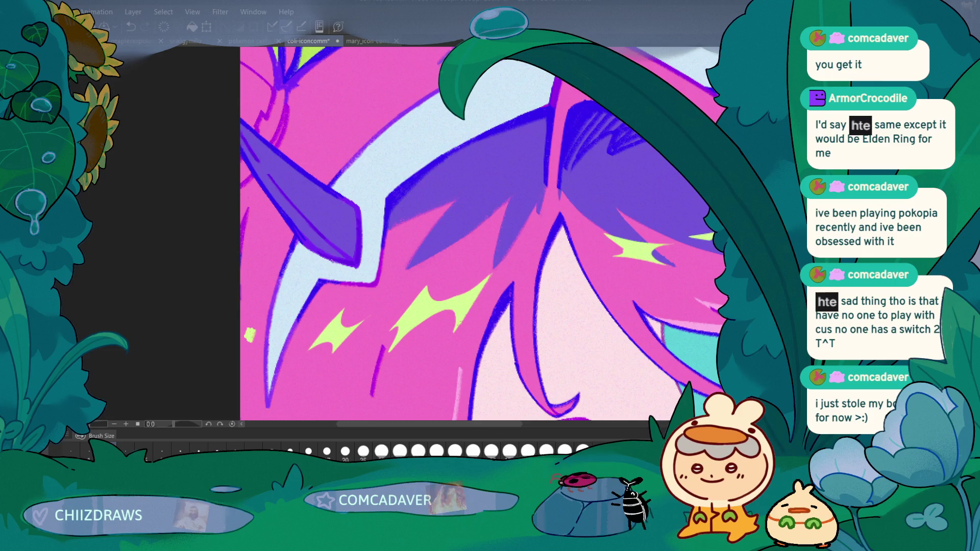
scroll(350, 260, "down", 10)
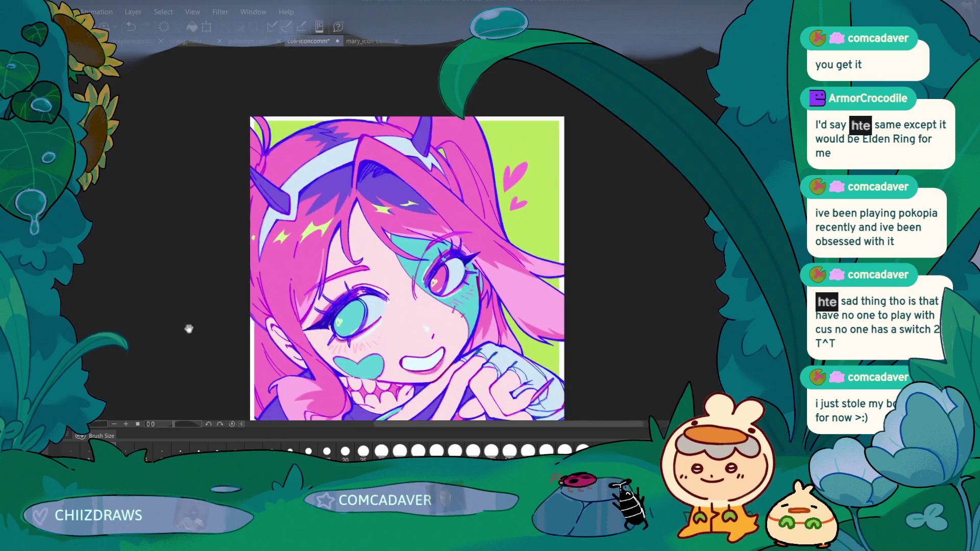
Save the icon with Ctrl+S
key("ctrl+s")
scroll(175, 295, "up", 3)
mouse_move(190, 328)
left_mouse_down()
mouse_move(284, 289)
mouse_move(253, 310)
mouse_move(265, 299)
mouse_move(256, 319)
mouse_move(231, 313)
left_mouse_up()
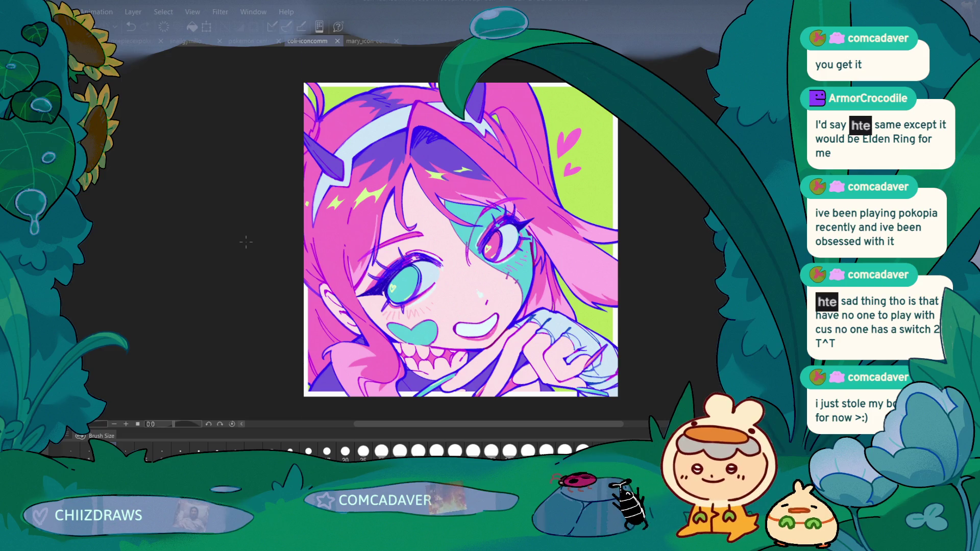
Paint a thin light highlight along the left iris's right edge using a colour eyedropped from the eye
key("ctrl+plus")
key("ctrl+plus")
left_click(470, 343, "alt")
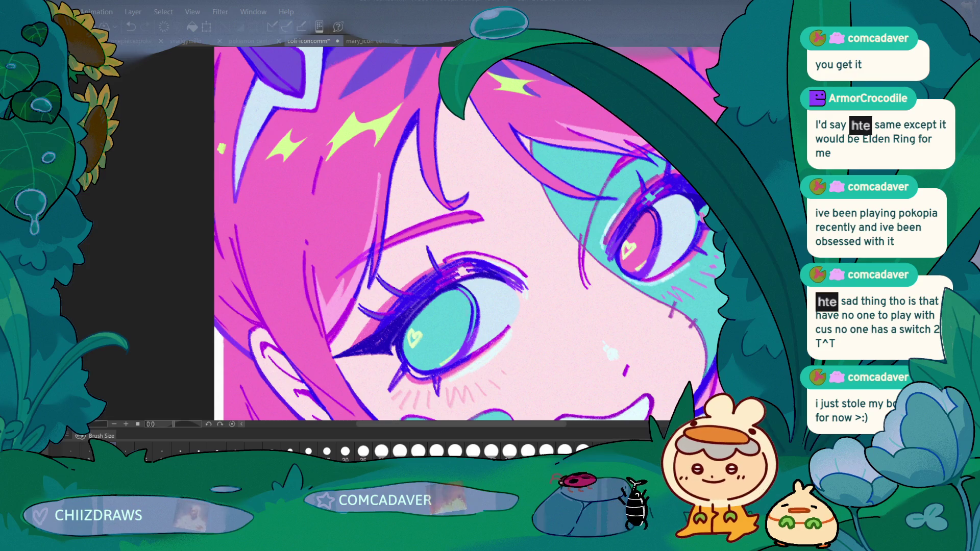
left_click_drag(471, 303, 471, 331)
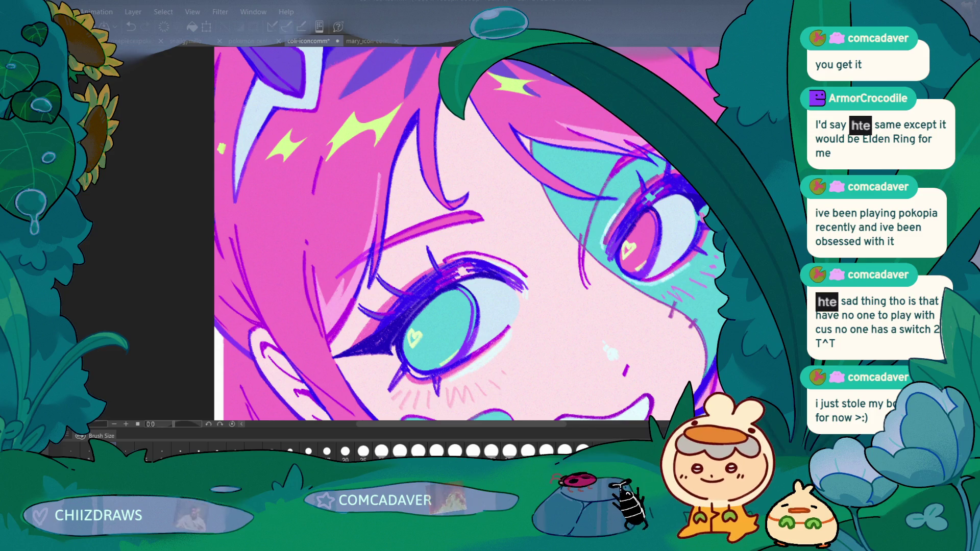
scroll(267, 339, "down", 5)
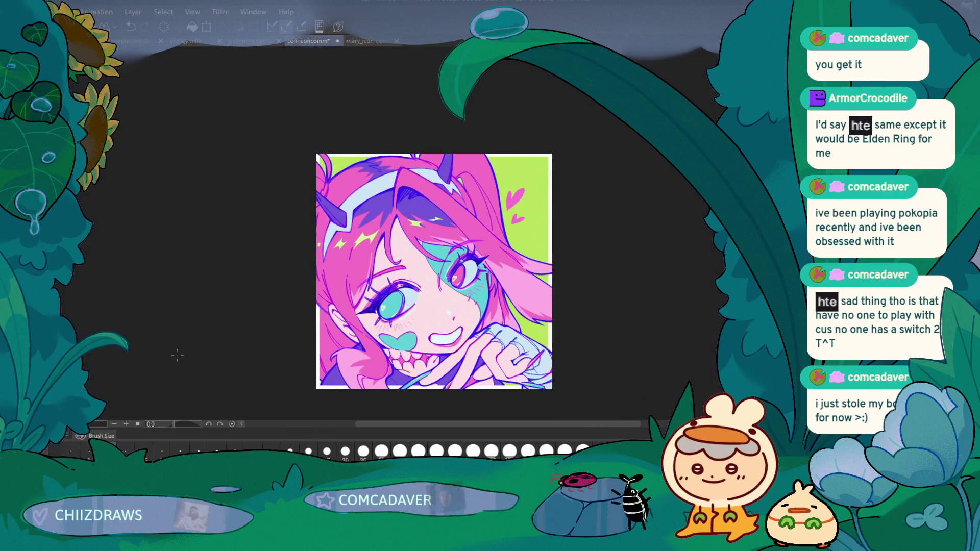
scroll(194, 348, "up", 2)
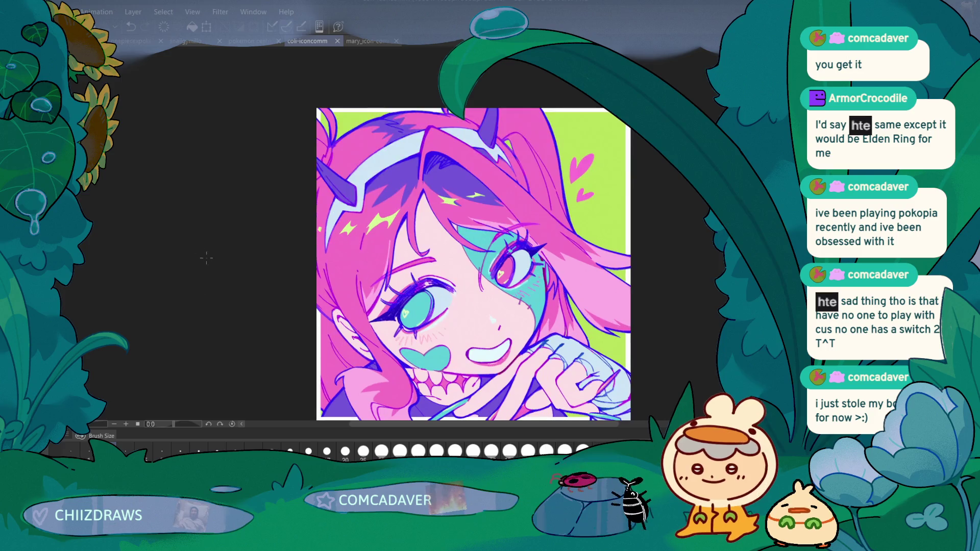
left_click_drag(241, 363, 243, 363)
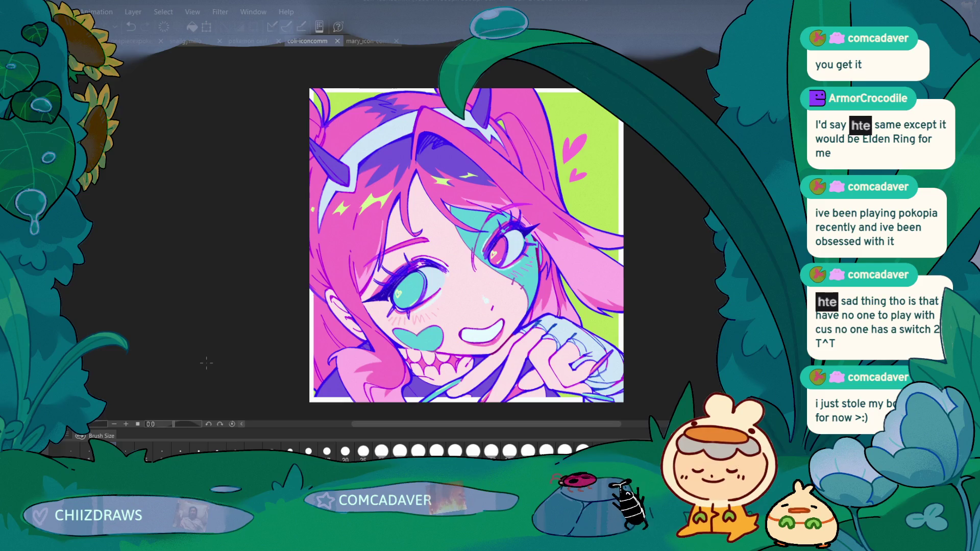
key("ctrl+minus")
key("ctrl+minus")
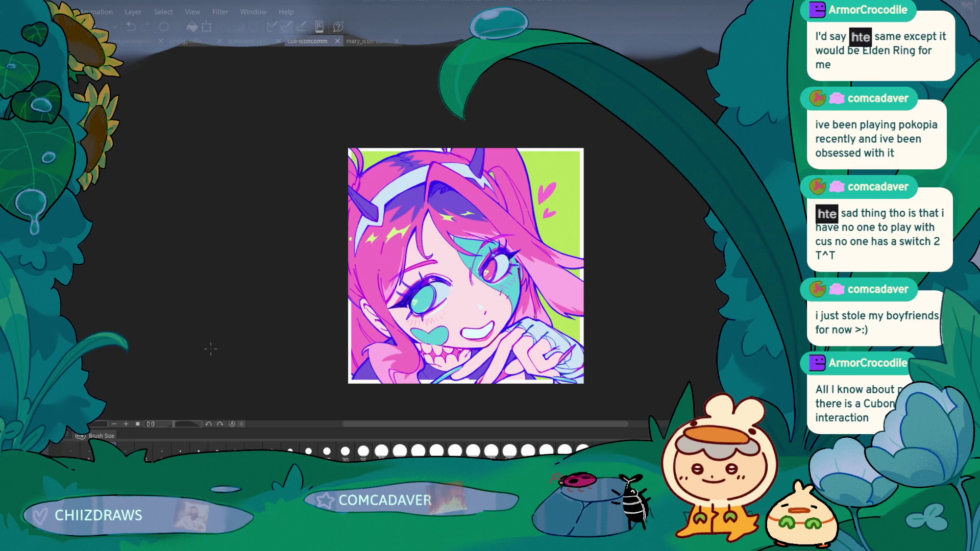
key("ctrl+plus")
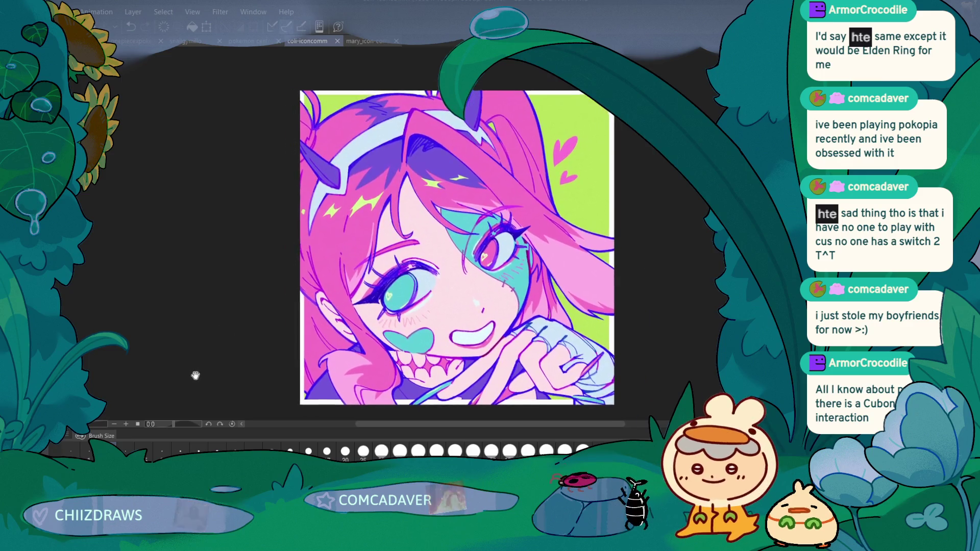